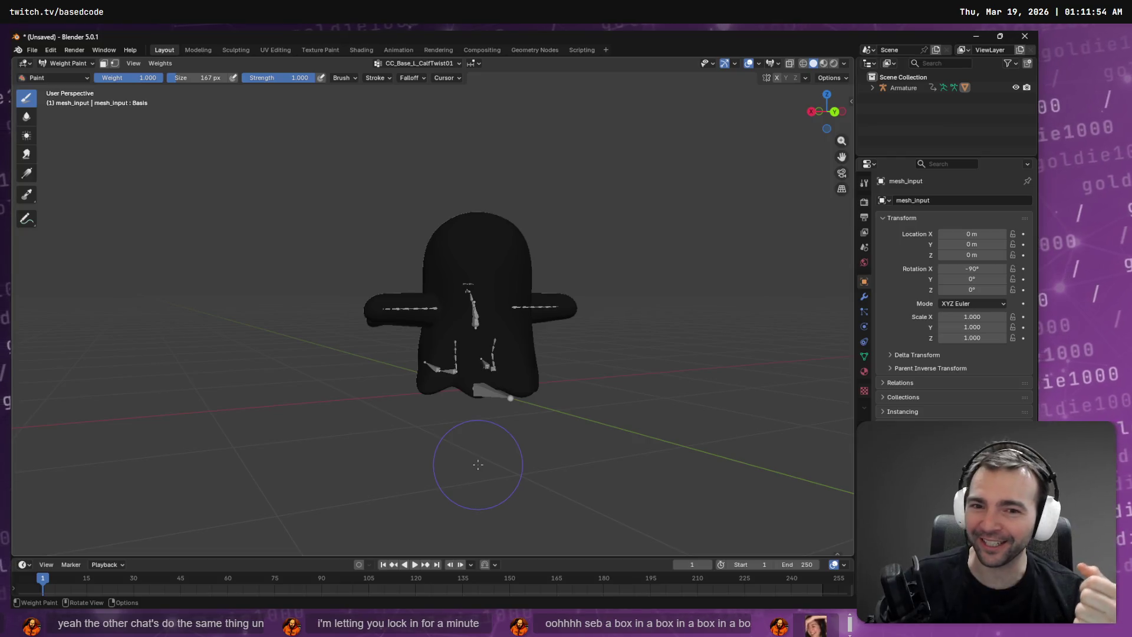
Step: Display the CC_Base_L_Clavicle, then CC_Base_Spine02 weights, and orbit around the ghost
click(440, 63)
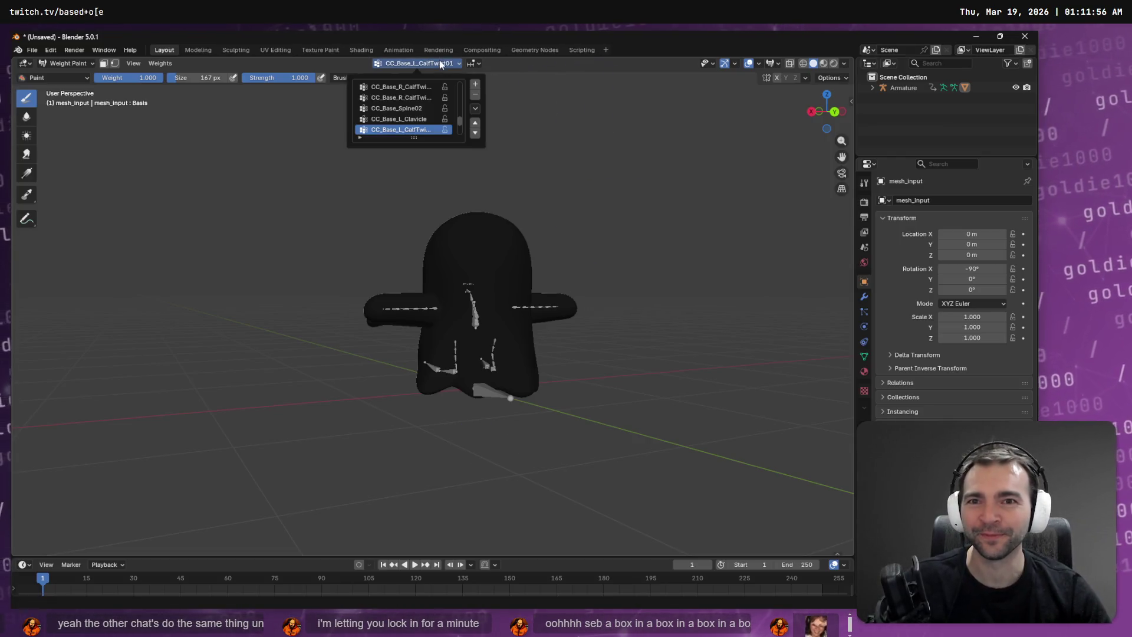
click(415, 118)
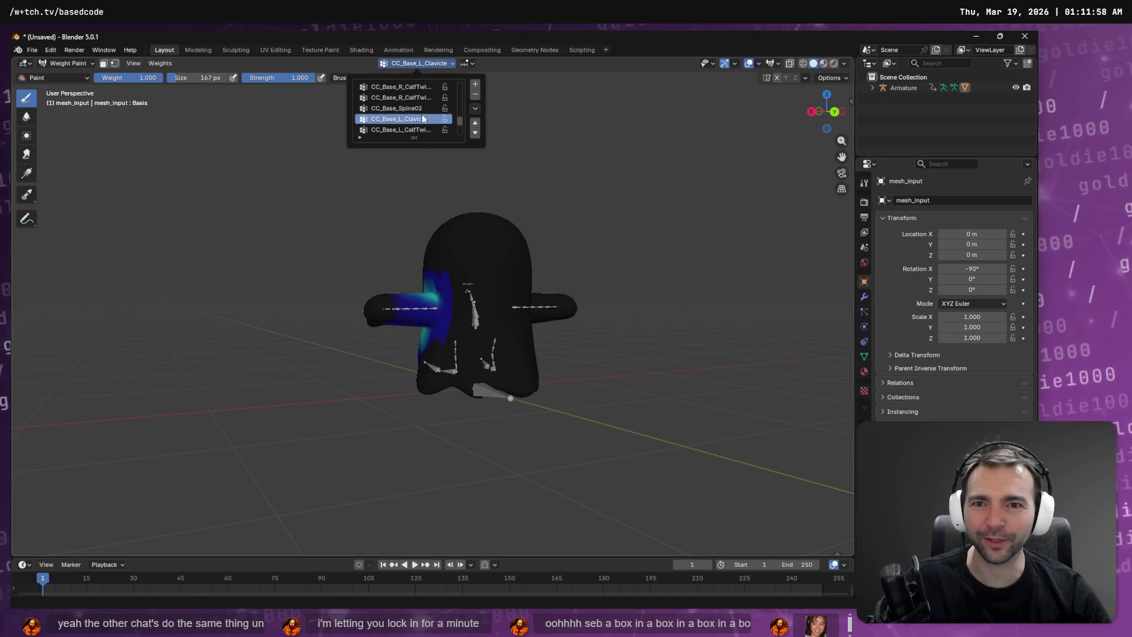
click(397, 108)
mouse_move(578, 207)
middle_down()
mouse_move(495, 165)
mouse_move(444, 77)
middle_up()
Step: Show the CC_Base_R_CalfTwist02 weights and inspect them from top-down, front and tilted views
click(429, 65)
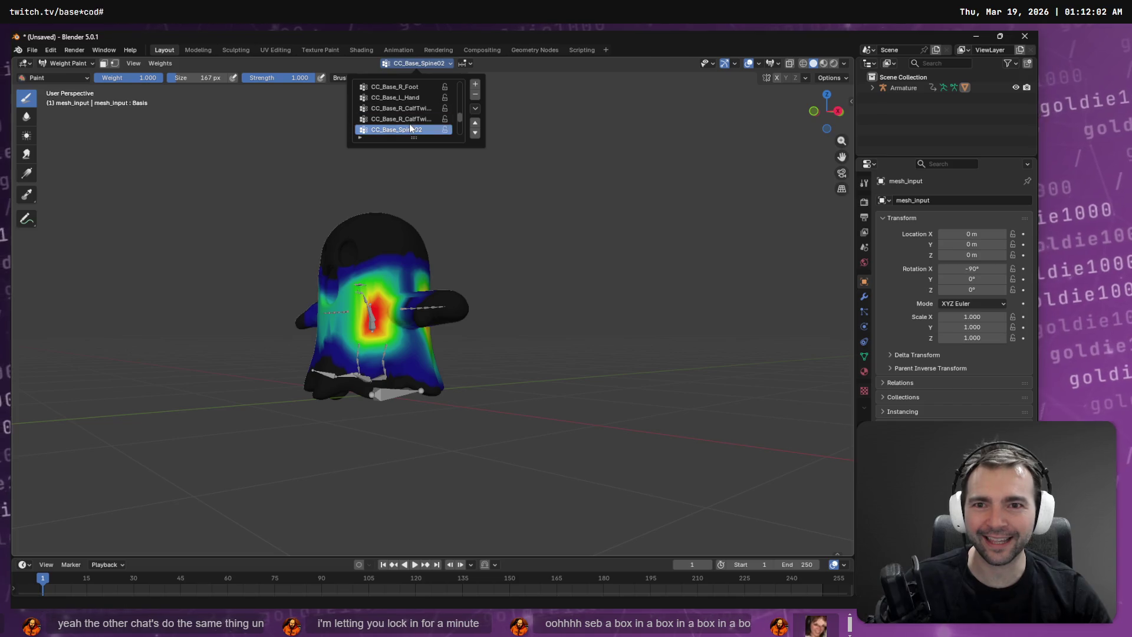
click(417, 119)
click(408, 109)
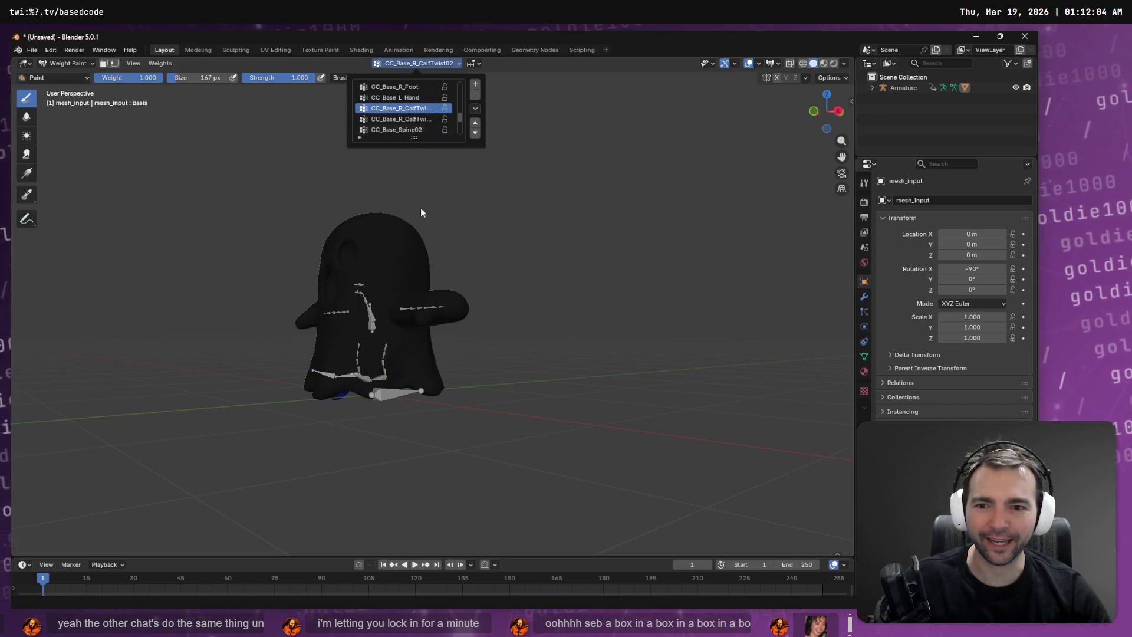
middle_drag(480, 399, 293, 364)
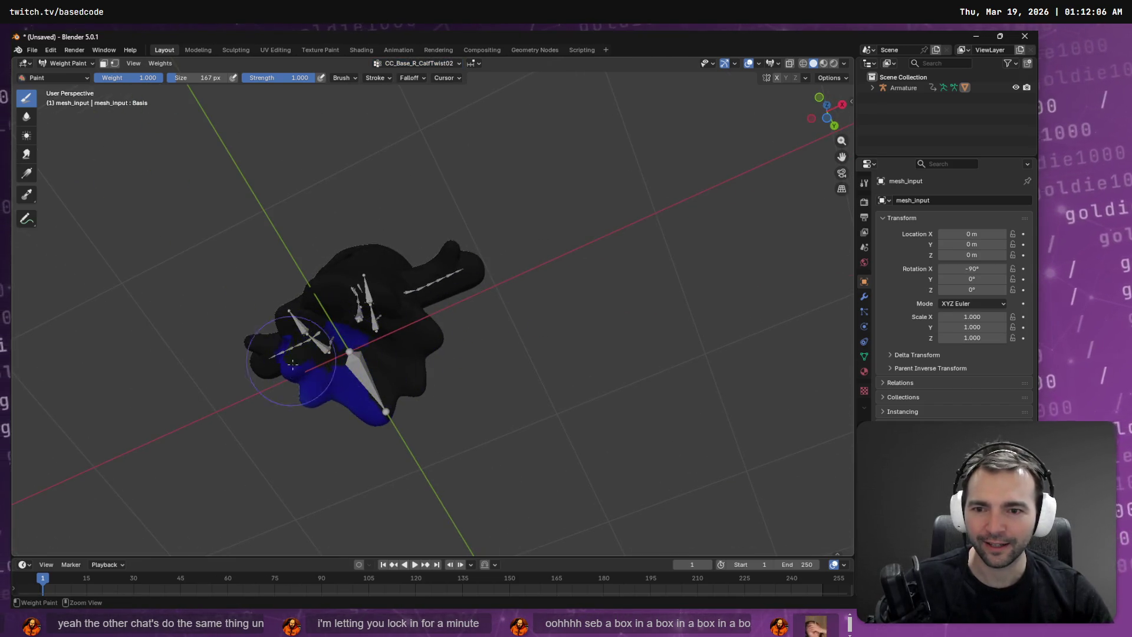
middle_drag(313, 408, 384, 401)
middle_drag(306, 313, 421, 310)
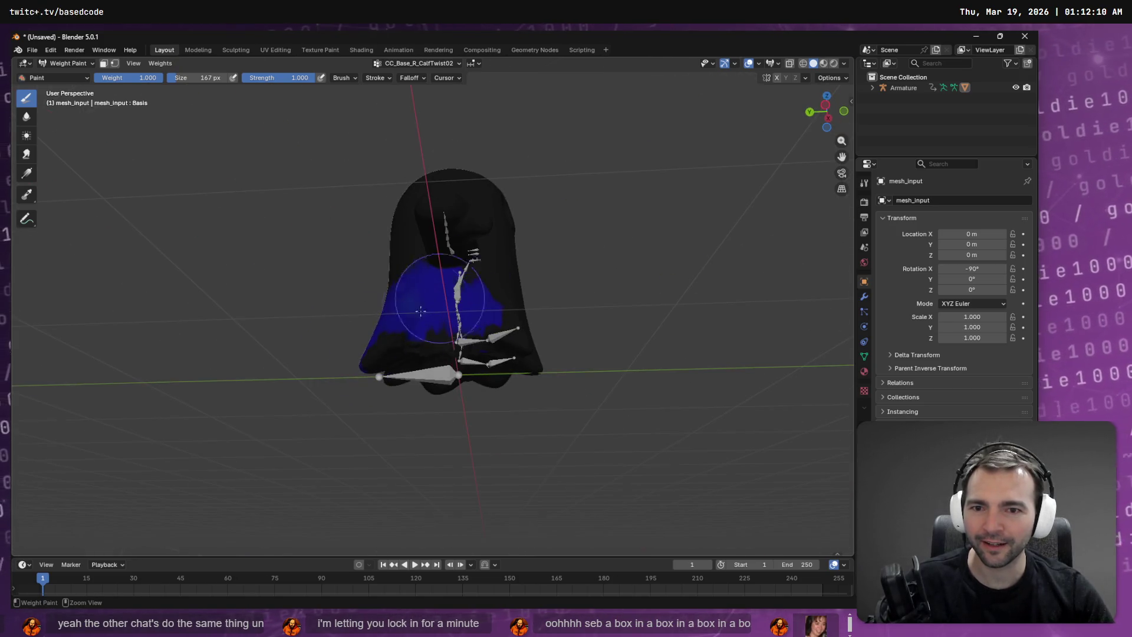
middle_drag(376, 350, 472, 320)
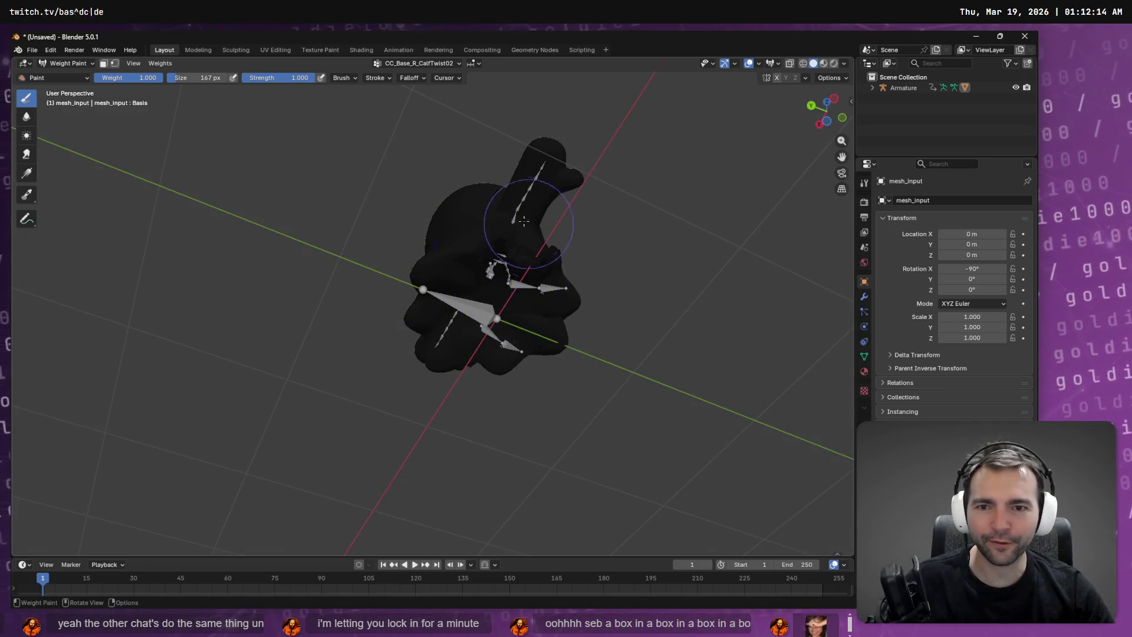
middle_drag(524, 221, 521, 317)
middle_drag(483, 369, 420, 83)
Step: Back in the weight painting layout, inspect the CC_Base_R_Foot weights on the mesh
click(437, 51)
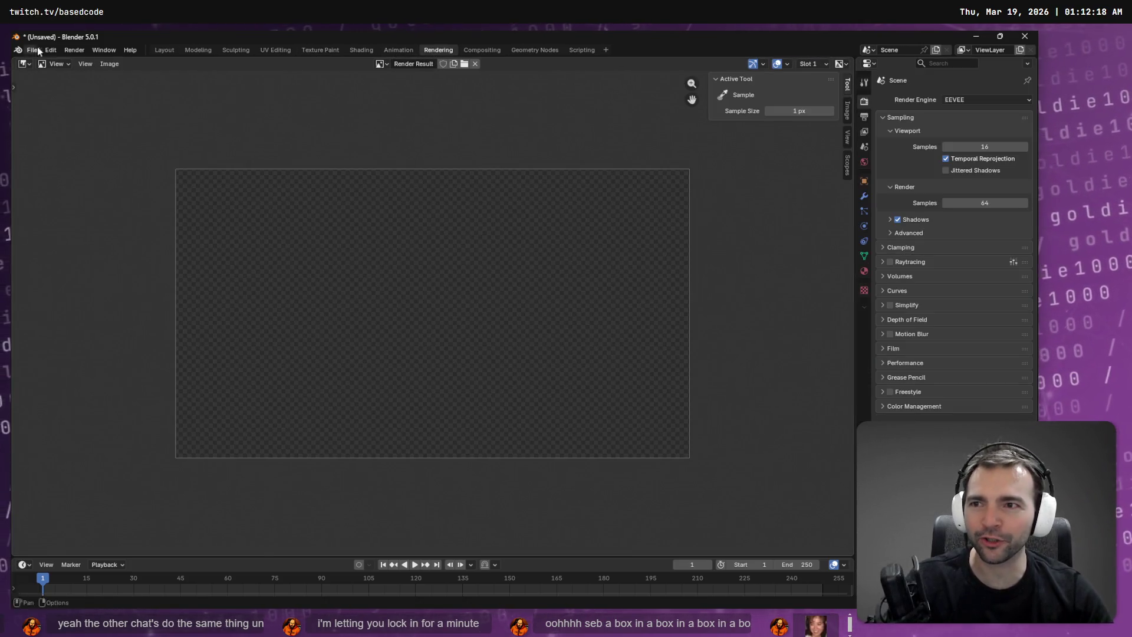
click(163, 50)
click(419, 64)
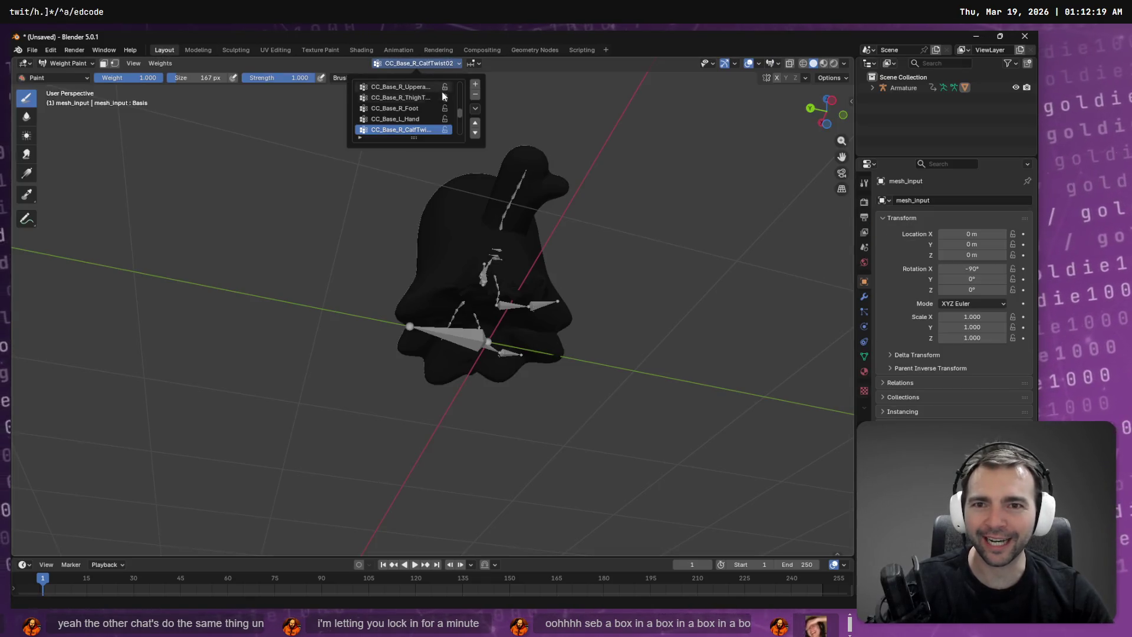
click(423, 116)
click(419, 112)
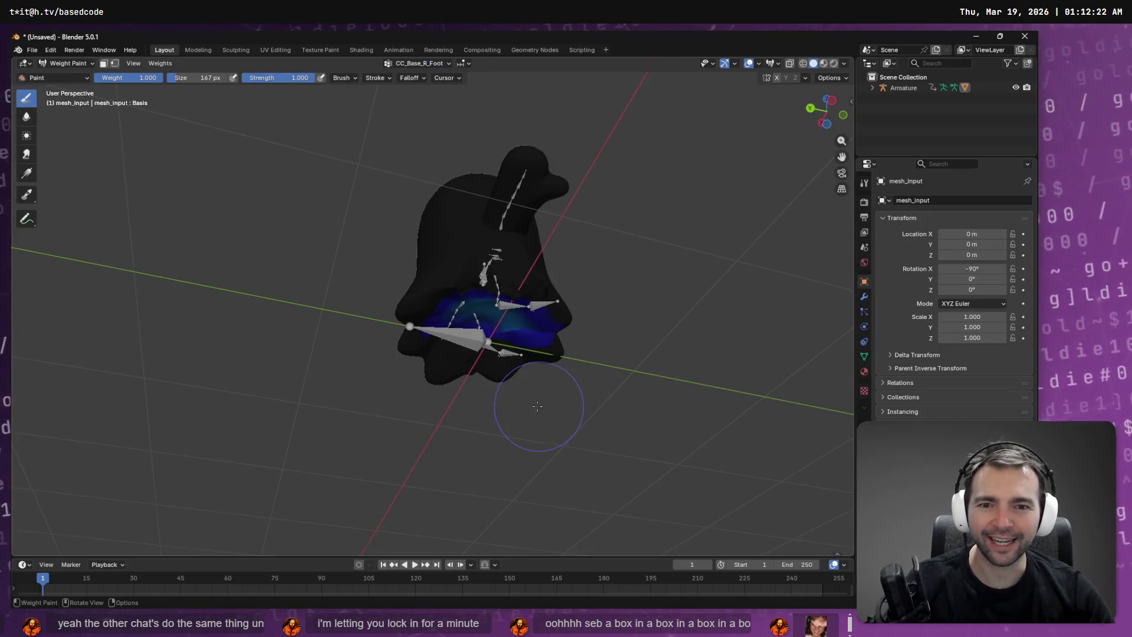
middle_drag(544, 382, 554, 260)
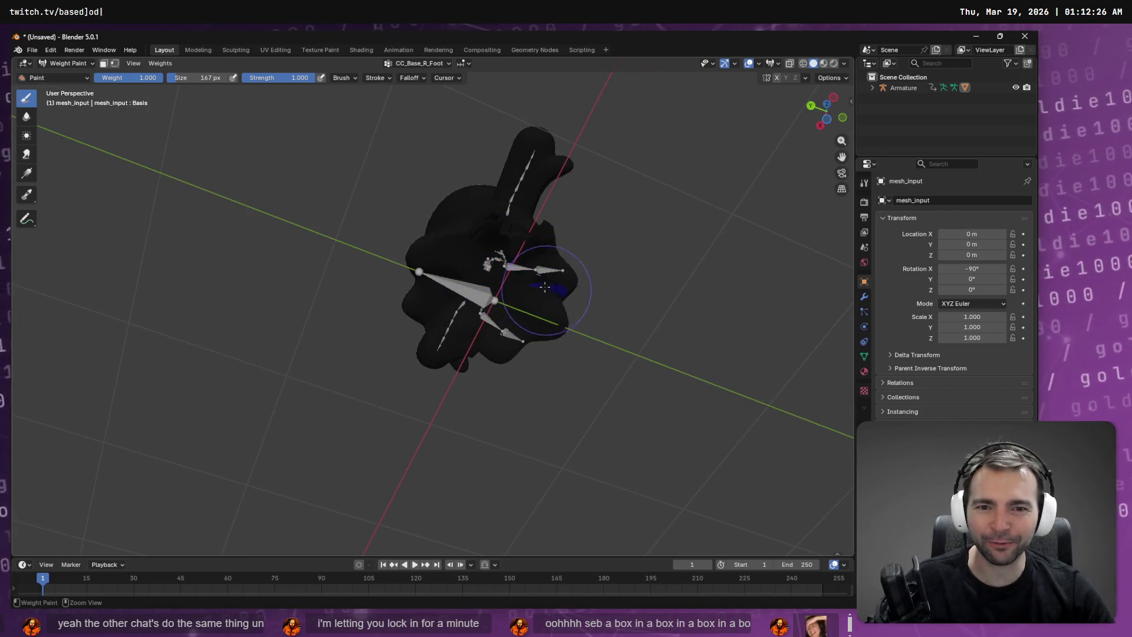
Step: Show the CC_Base_R_ThighTwist01 weights and view them from the front
click(421, 63)
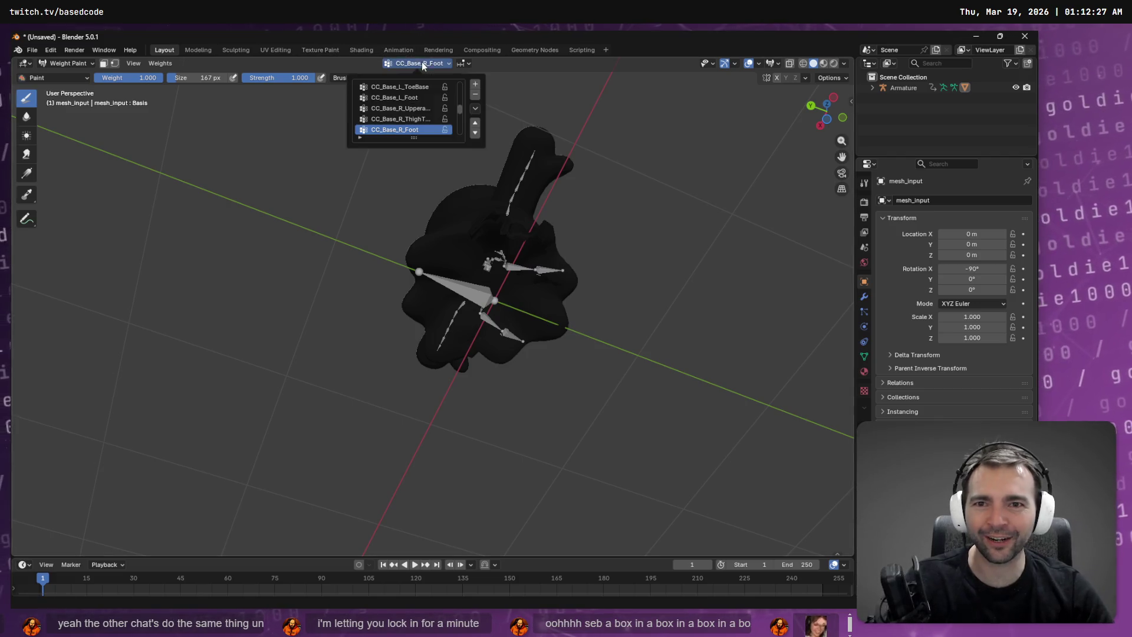
click(408, 118)
mouse_move(526, 229)
middle_down()
mouse_move(555, 381)
mouse_move(523, 390)
middle_up()
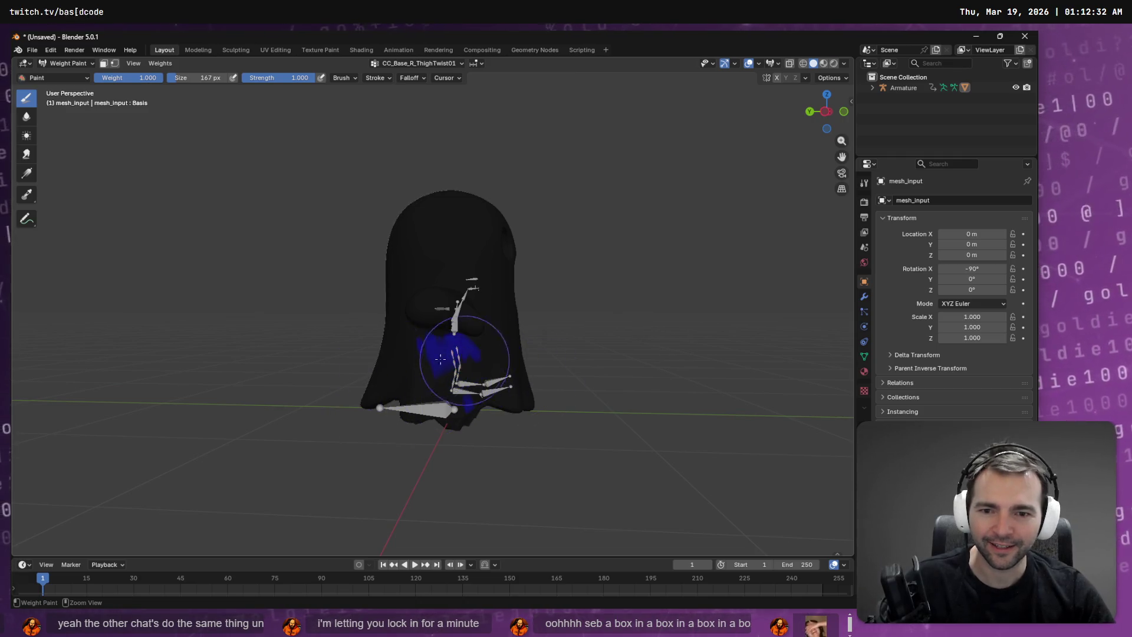
Step: Scroll the vertex group list to make CC_Base_R_Clavicle the active group
click(420, 64)
ctrl+scroll(412, 124, up, 3)
ctrl+scroll(412, 121, down, 3)
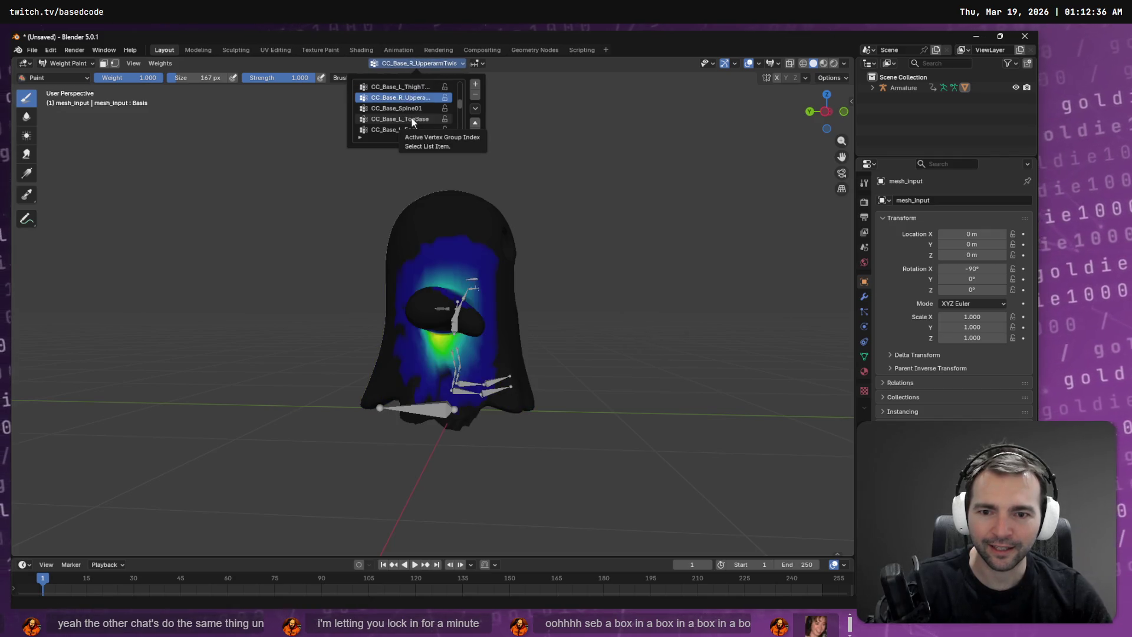
ctrl+scroll(409, 120, up, 3)
ctrl+scroll(407, 121, up, 4)
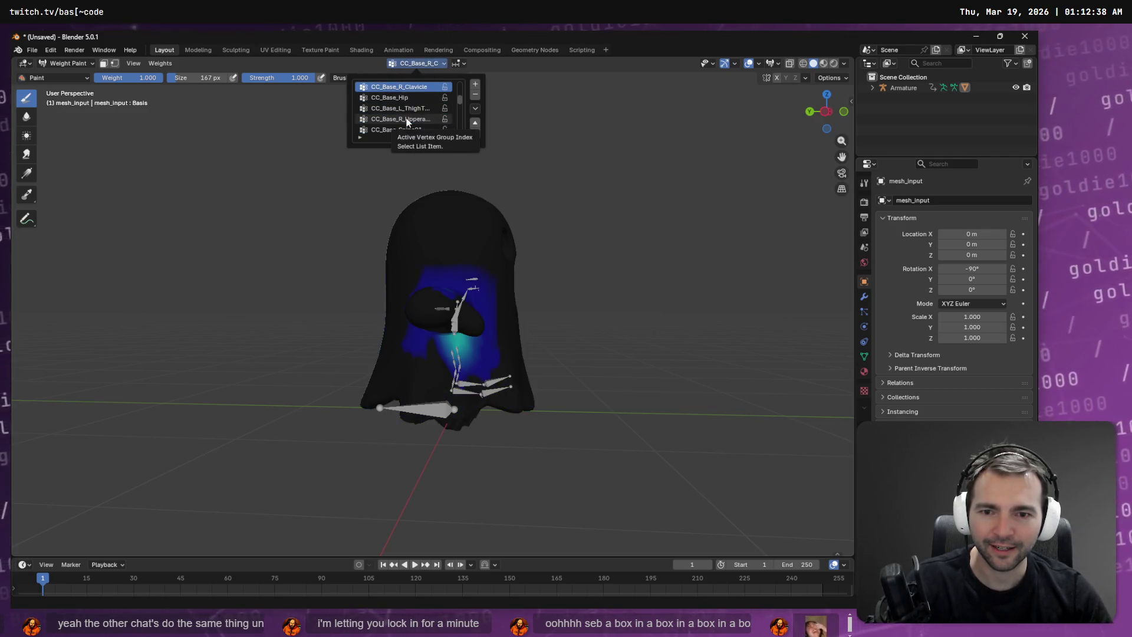
middle_drag(441, 377, 400, 399)
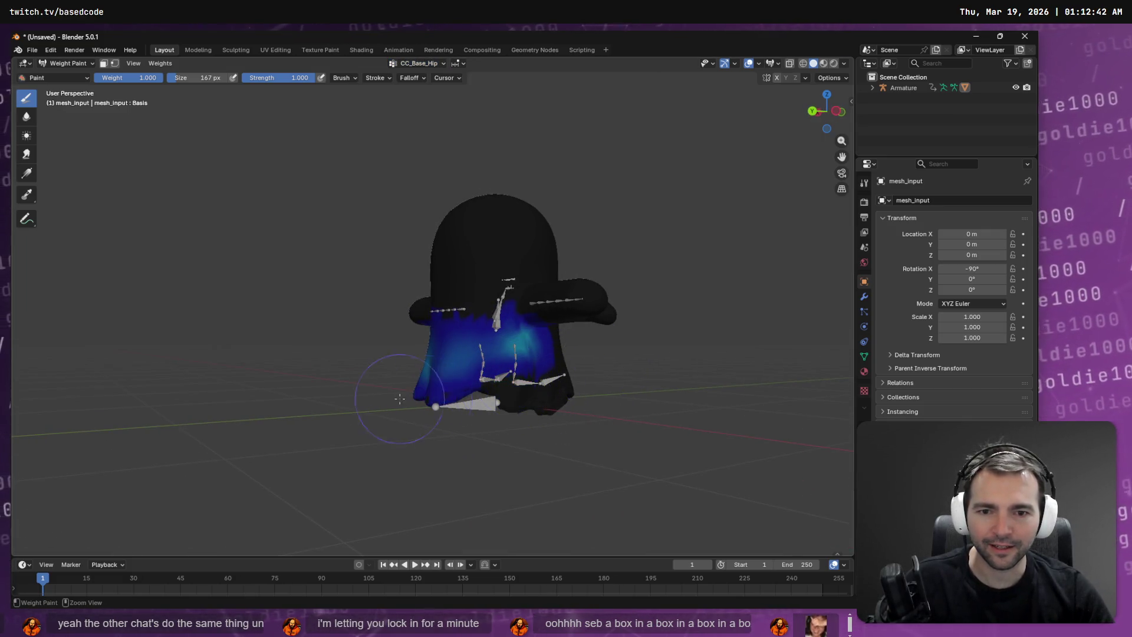
middle_drag(596, 403, 415, 381)
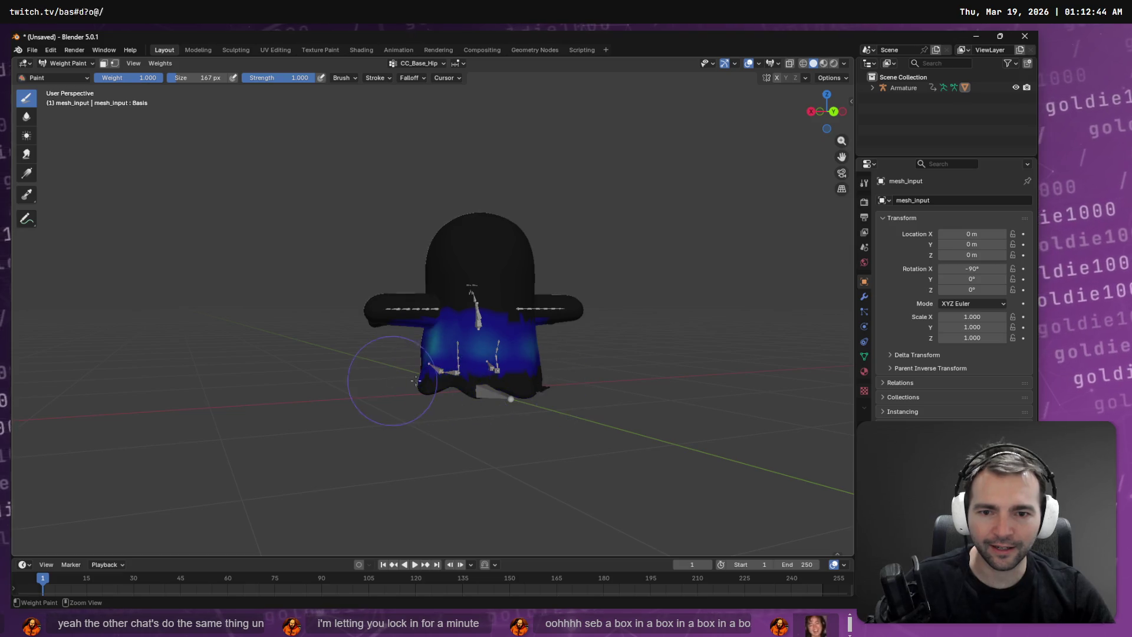
middle_drag(484, 401, 509, 384)
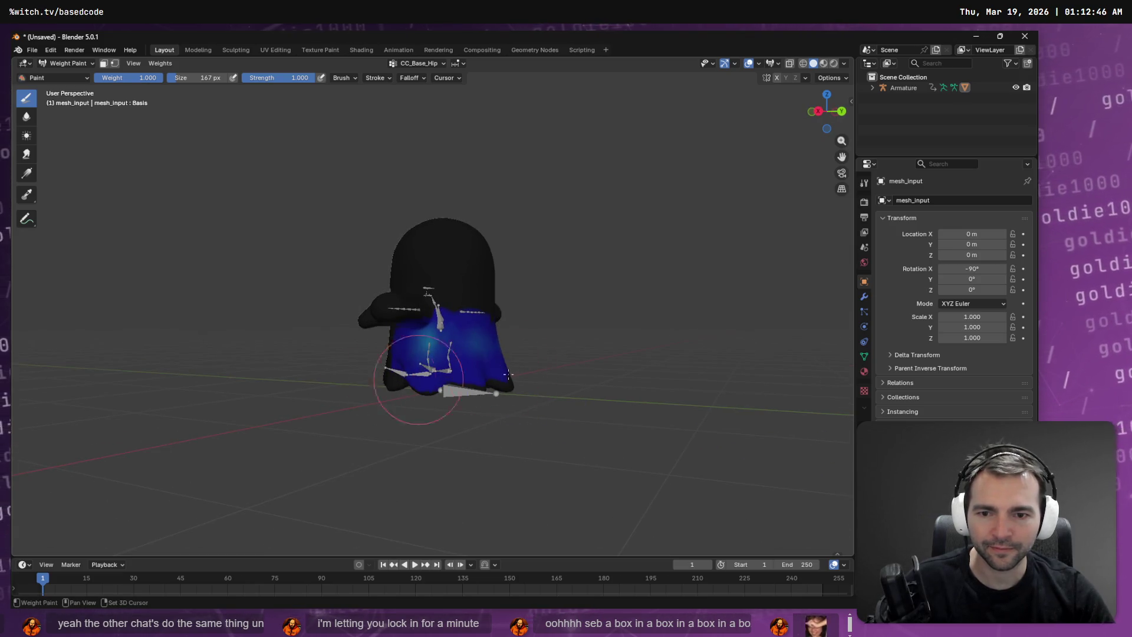
middle_drag(576, 374, 395, 395)
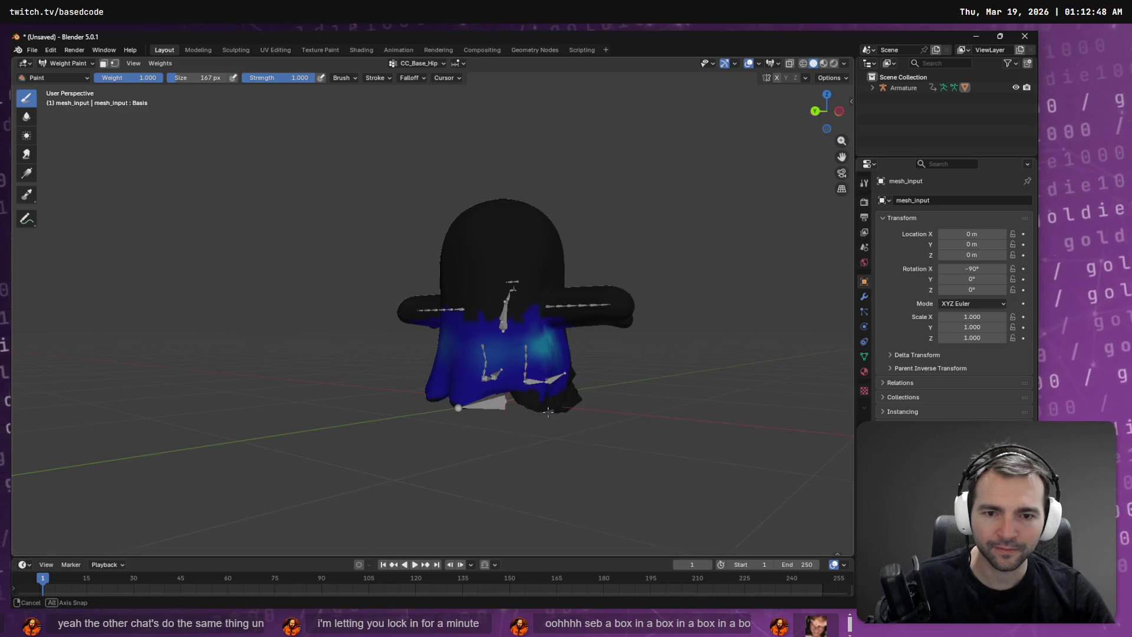
middle_drag(548, 412, 347, 401)
mouse_move(258, 423)
middle_down()
mouse_move(371, 409)
mouse_move(342, 400)
mouse_move(389, 395)
middle_up()
mouse_move(526, 376)
middle_down()
mouse_move(378, 345)
mouse_move(394, 352)
middle_up()
scroll(356, 338, up, 5)
scroll(356, 337, down, 5)
drag(387, 356, 369, 384)
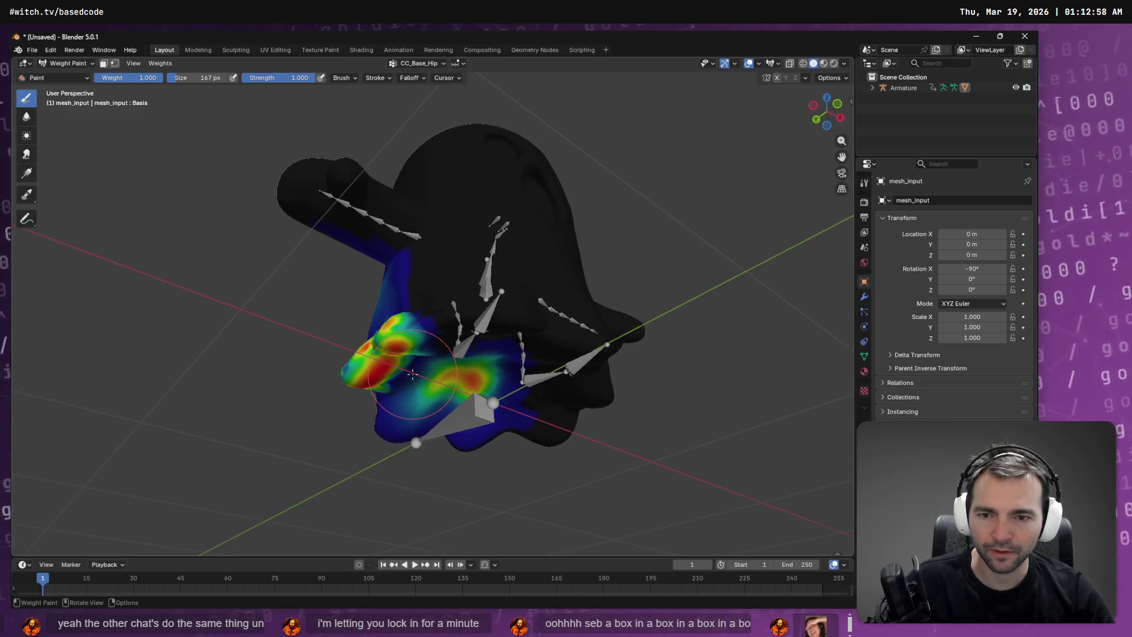
key(ctrl+z)
mouse_move(423, 421)
middle_down()
mouse_move(542, 448)
mouse_move(536, 441)
middle_up()
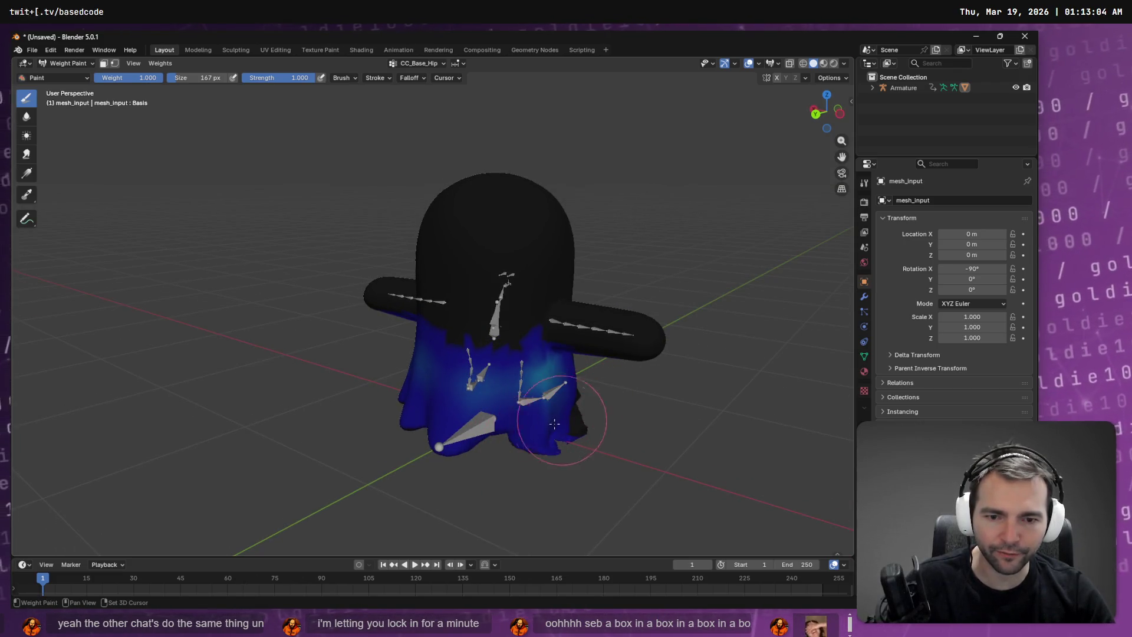
Step: Switch through CC_Base_R_Clavicle and forearm groups to CC_Base_R_ForearmTwist01
click(430, 65)
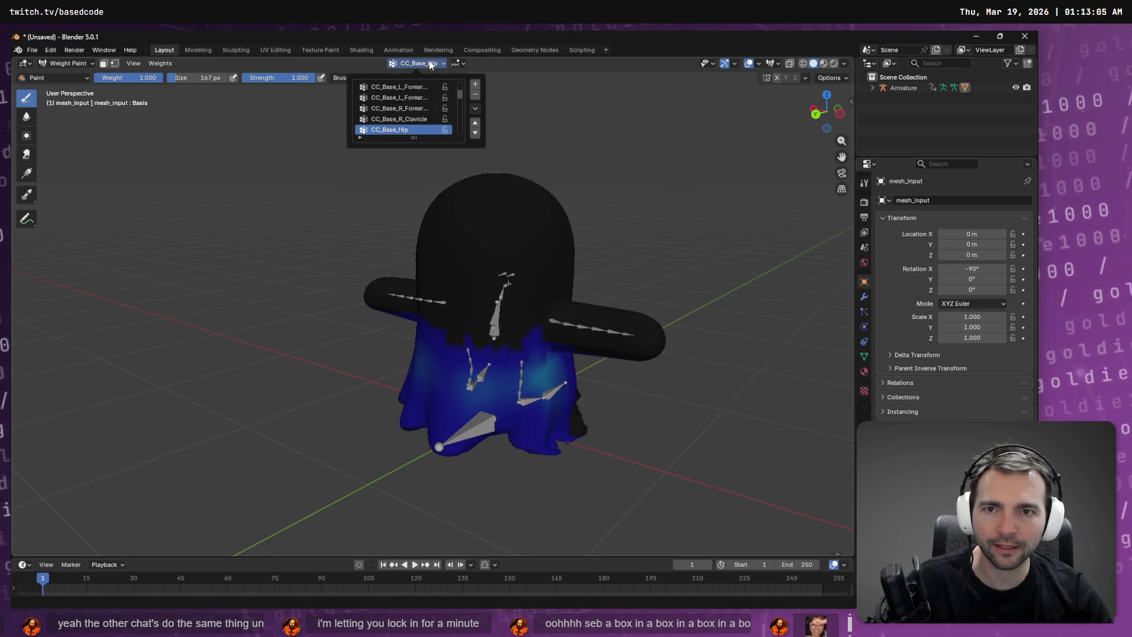
click(414, 118)
click(401, 98)
click(402, 109)
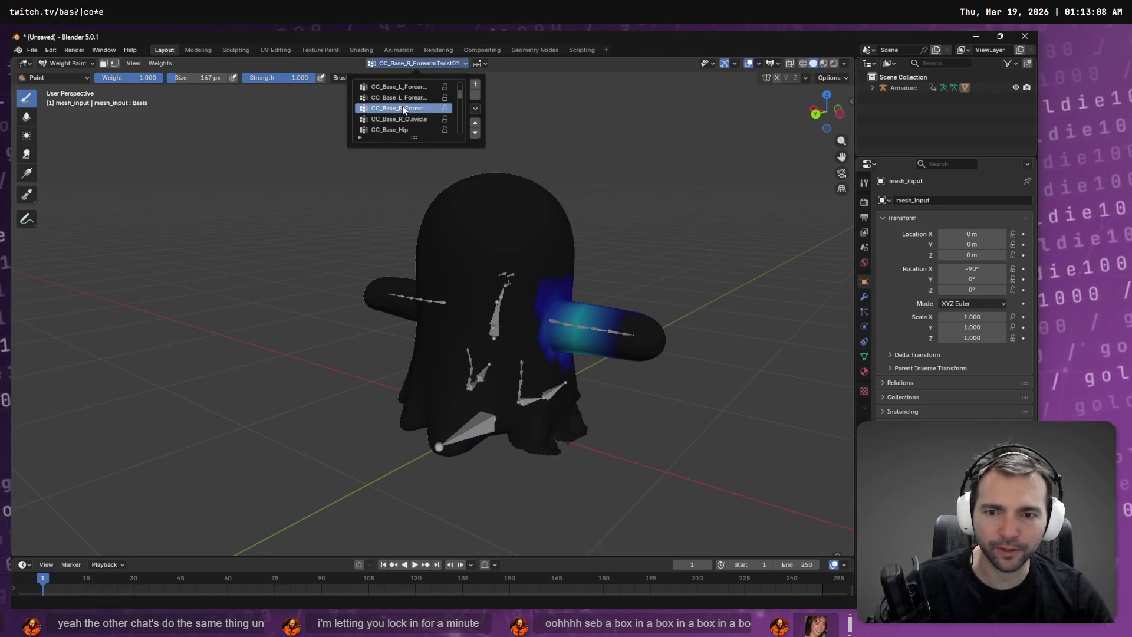
Step: Scroll the vertex group list to reach and select CC_Base_Hip
ctrl+scroll(402, 108, down, 1)
ctrl+scroll(402, 108, up, 1)
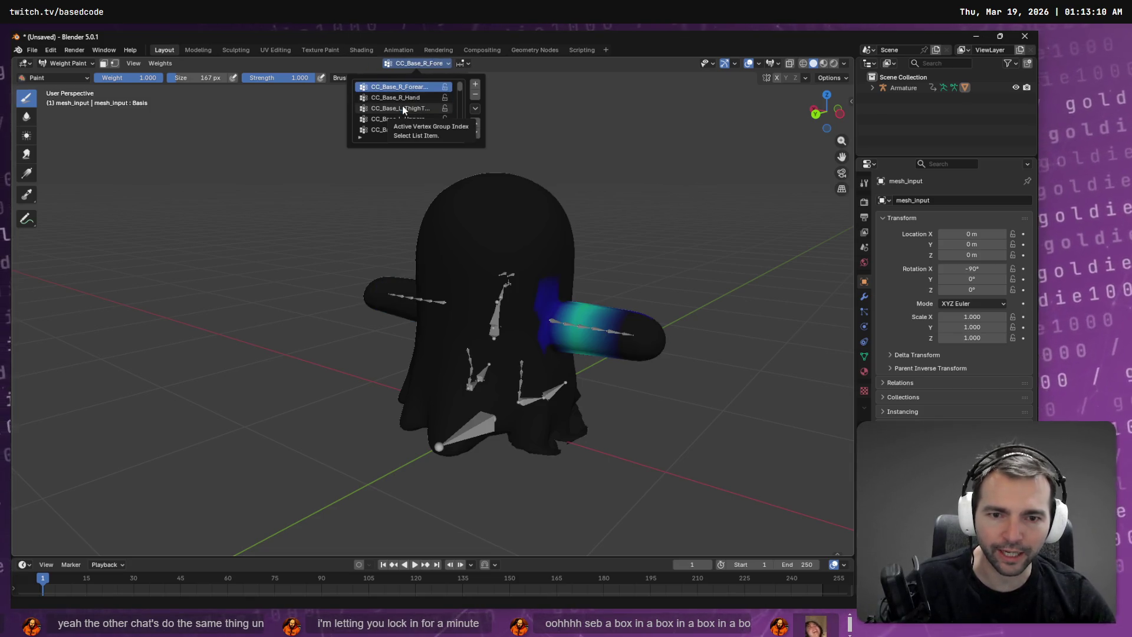
ctrl+scroll(402, 107, down, 1)
ctrl+scroll(402, 108, down, 4)
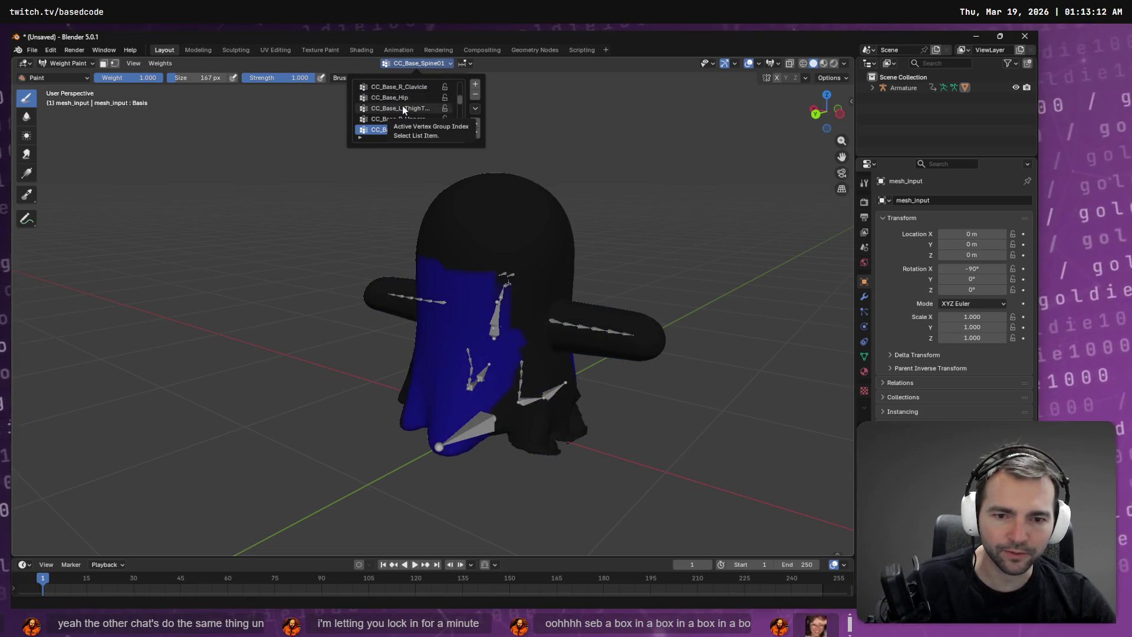
ctrl+scroll(402, 108, down, 5)
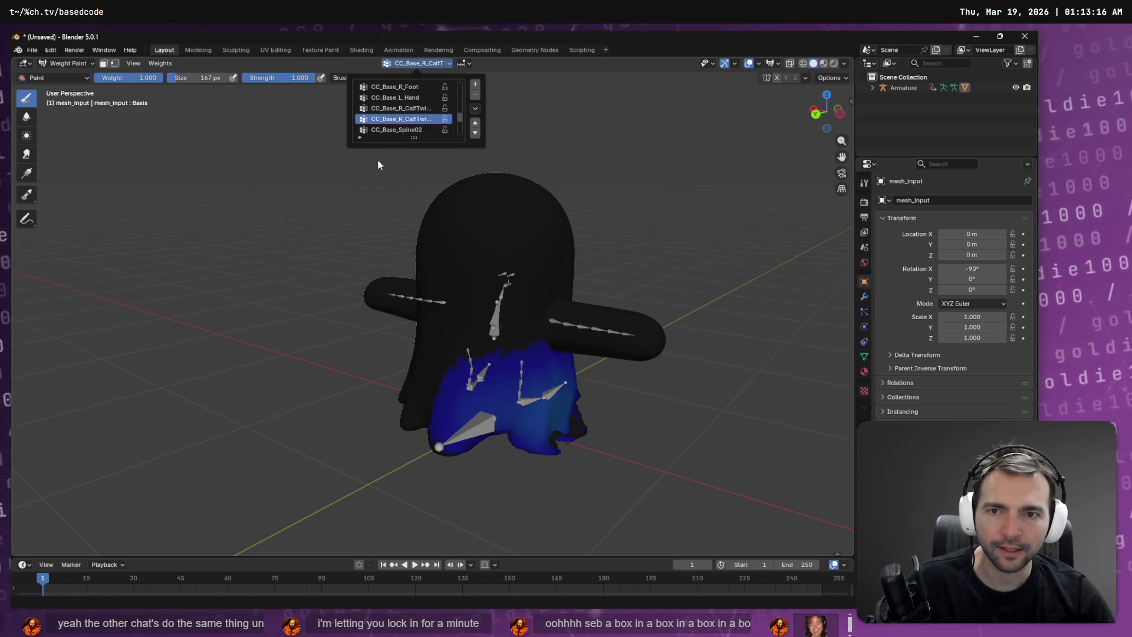
ctrl+scroll(419, 111, up, 2)
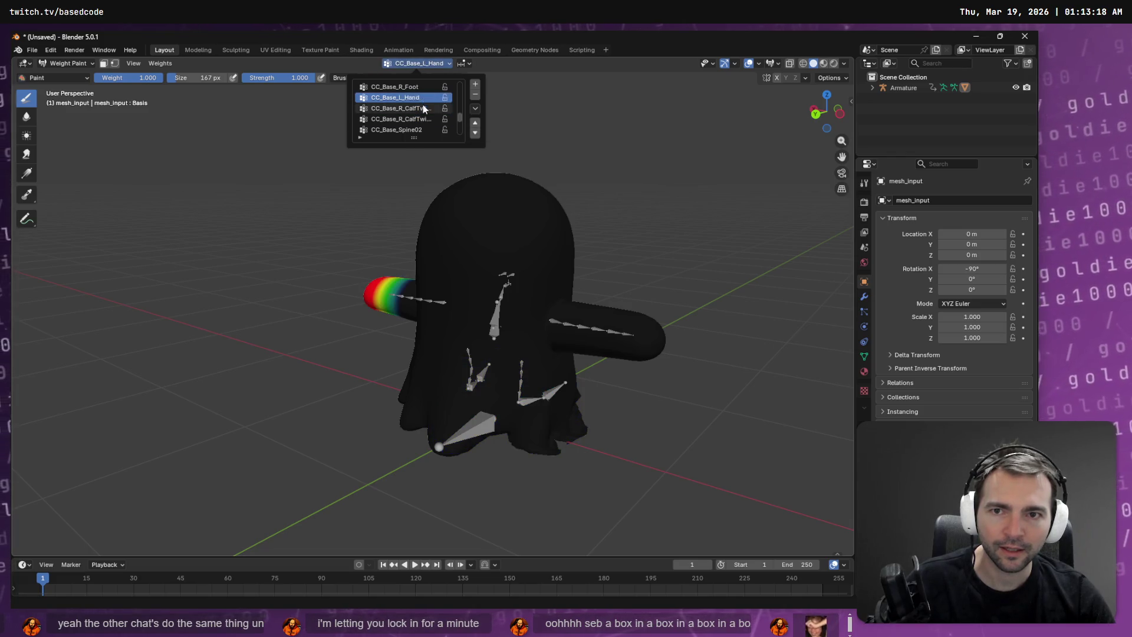
ctrl+scroll(415, 112, up, 5)
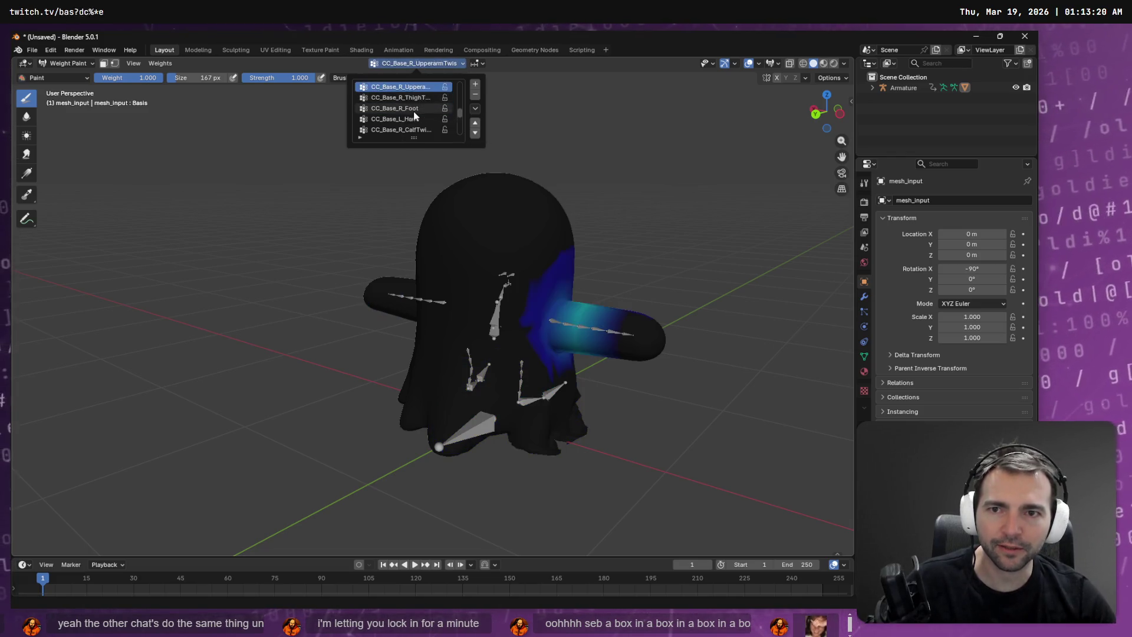
ctrl+scroll(413, 111, down, 2)
ctrl+scroll(412, 111, up, 2)
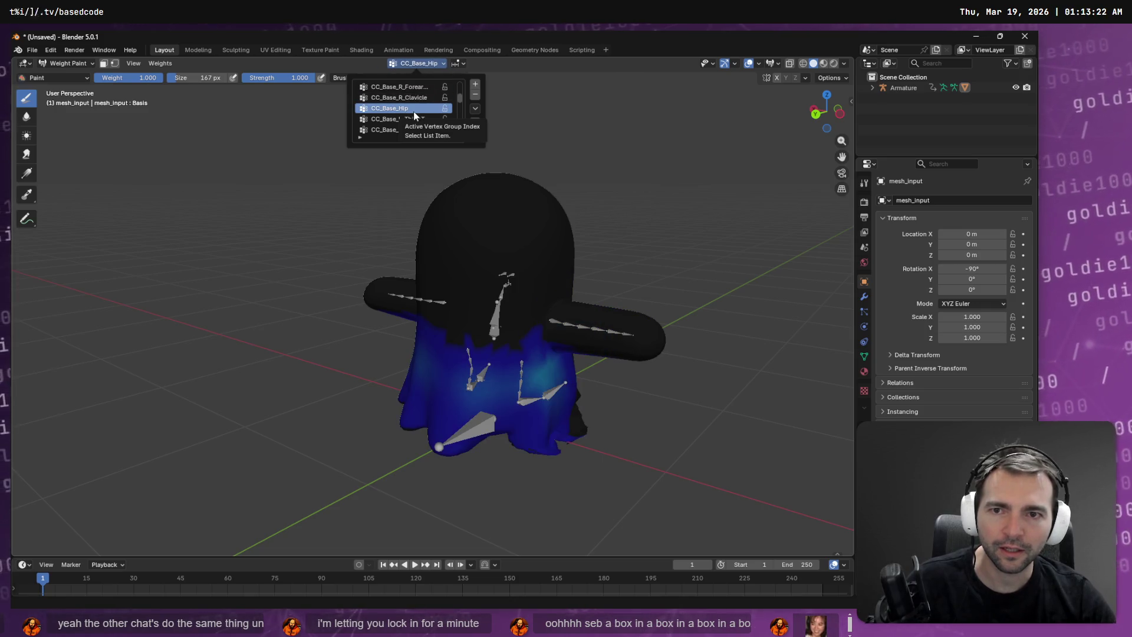
Step: Orbit the ghost, then undo a stray weight stroke painted on its side
middle_drag(495, 392, 584, 424)
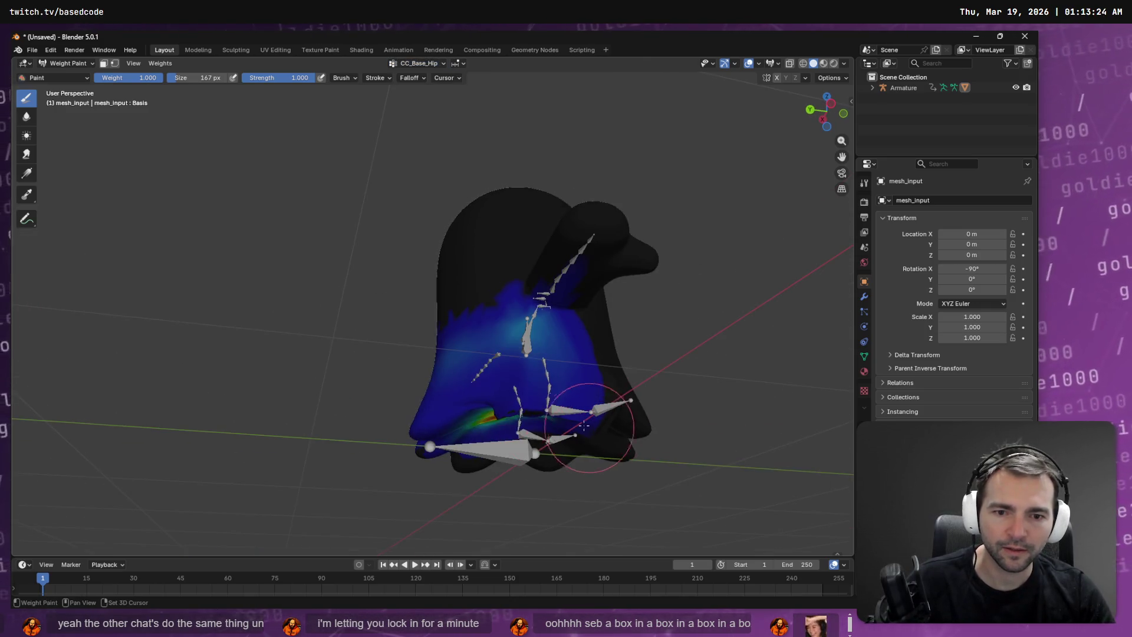
middle_drag(566, 497, 516, 355)
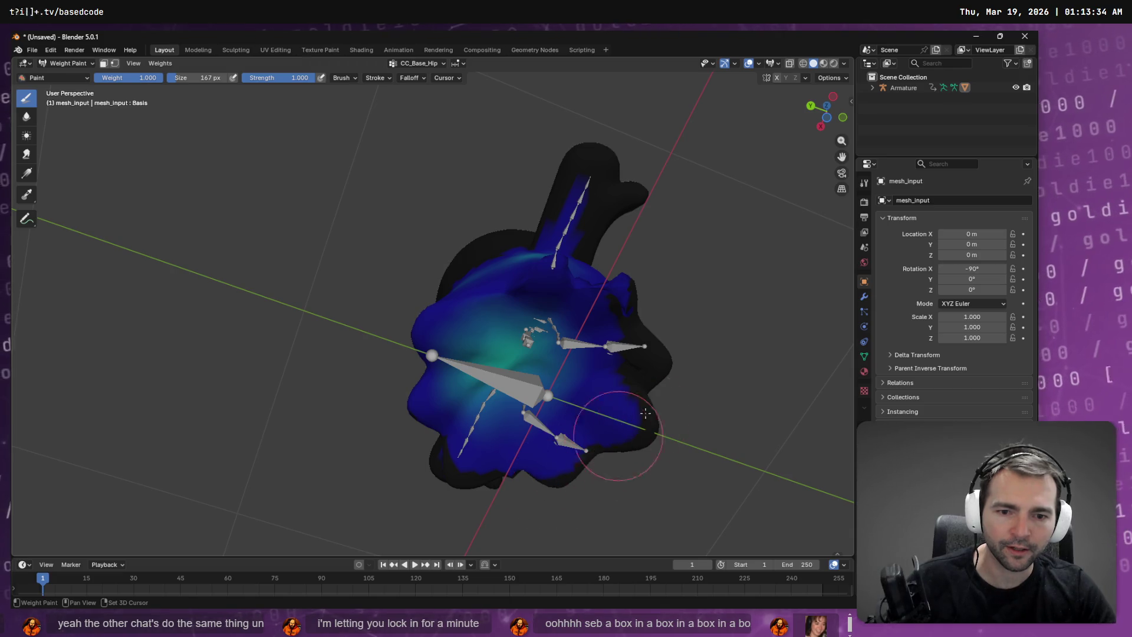
middle_drag(461, 466, 538, 63)
middle_drag(425, 366, 513, 312)
drag(518, 304, 452, 320)
key(ctrl+z)
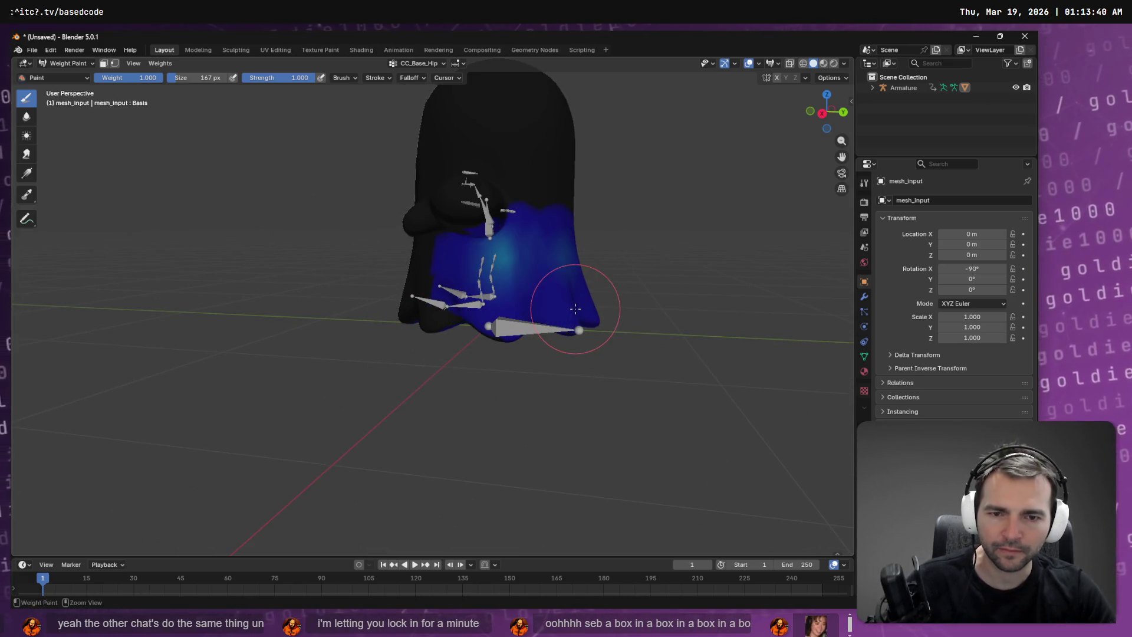
Step: Inspect the weights from front, low, top-down and oblique side angles
middle_drag(591, 314, 478, 304)
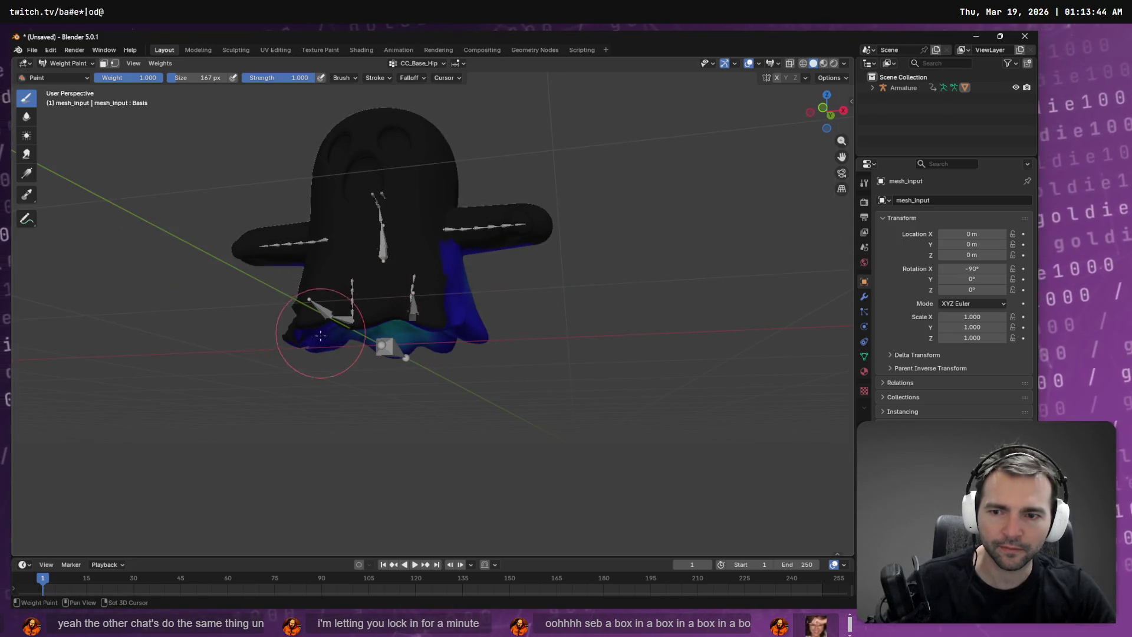
middle_drag(320, 336, 393, 323)
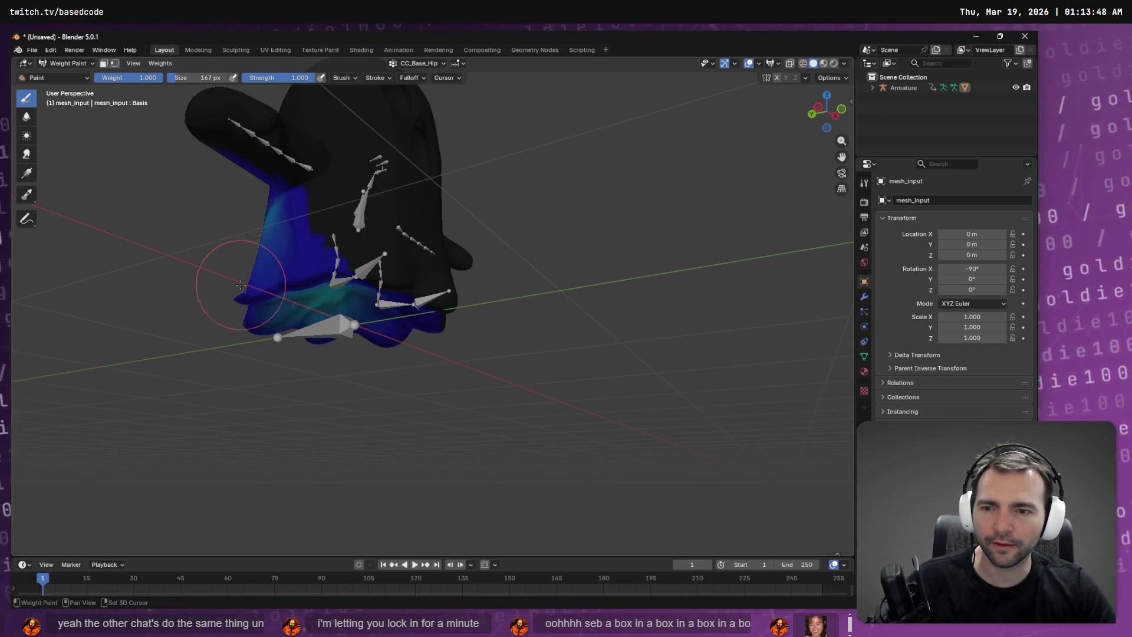
middle_drag(334, 285, 371, 309)
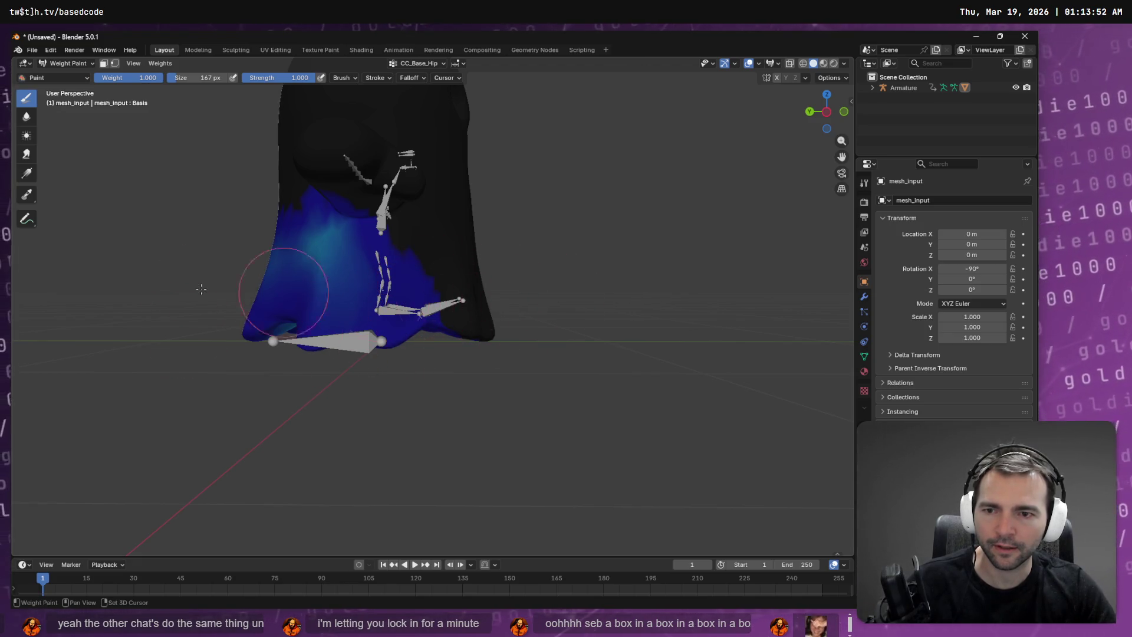
middle_drag(444, 326, 579, 227)
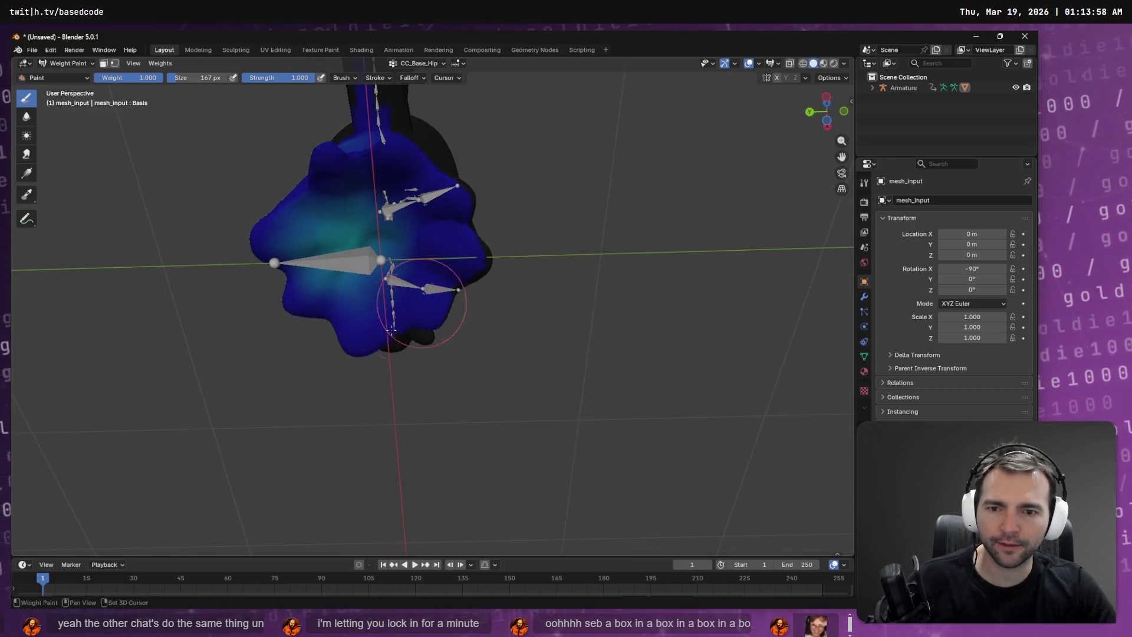
middle_drag(592, 321, 426, 311)
mouse_move(564, 290)
middle_down()
mouse_move(527, 296)
mouse_move(522, 273)
mouse_move(548, 258)
middle_up()
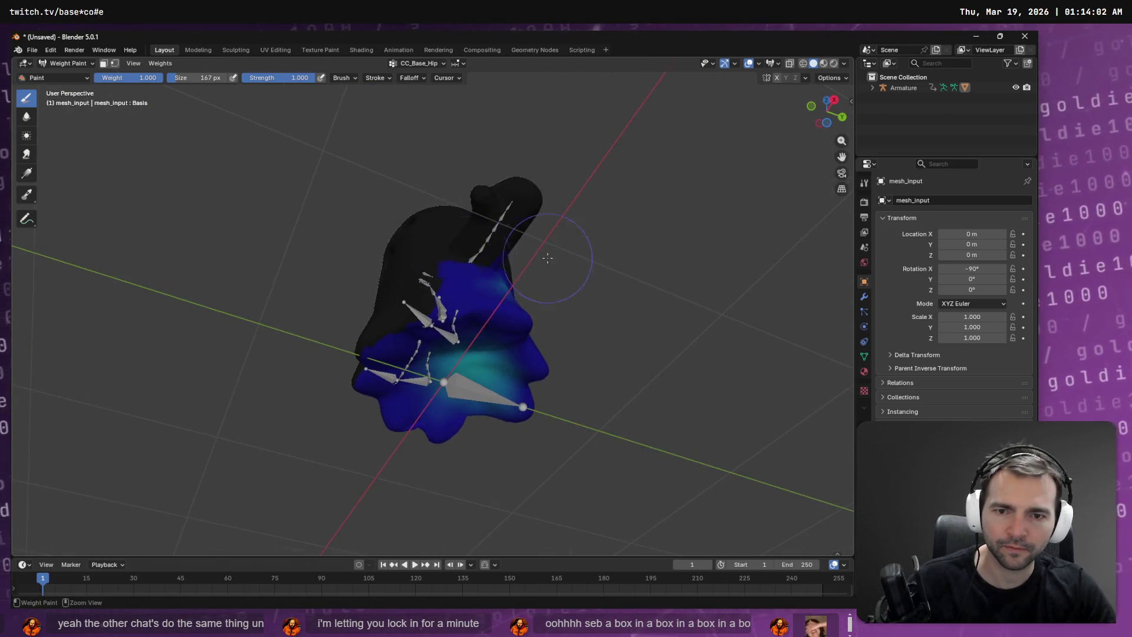
middle_drag(345, 242, 290, 120)
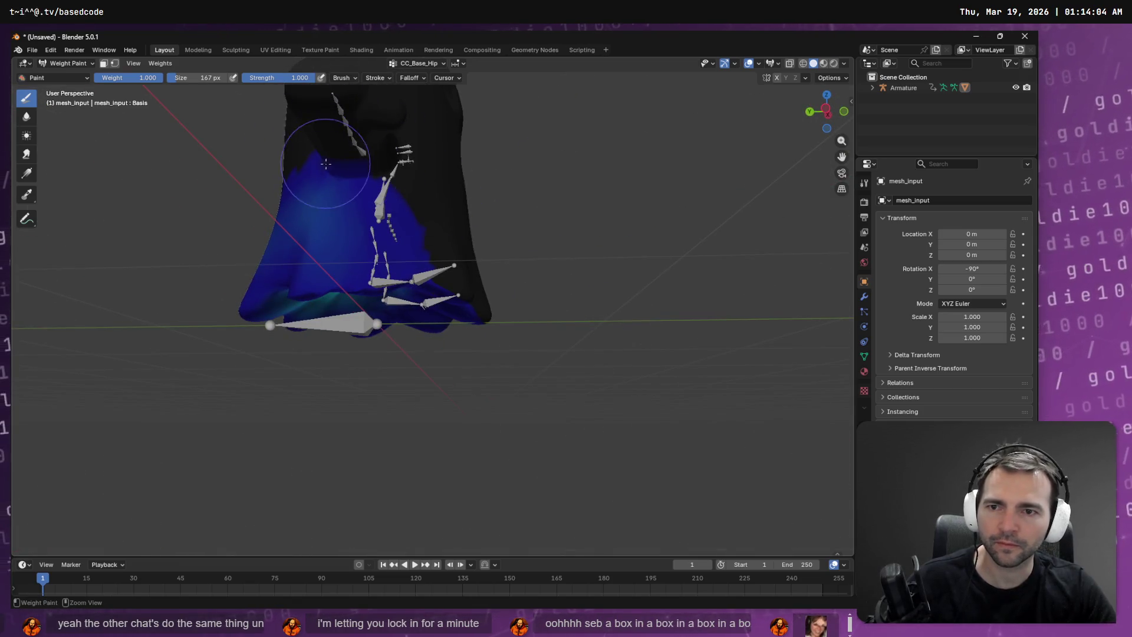
mouse_move(330, 165)
middle_down()
mouse_move(639, 232)
mouse_move(483, 185)
middle_up()
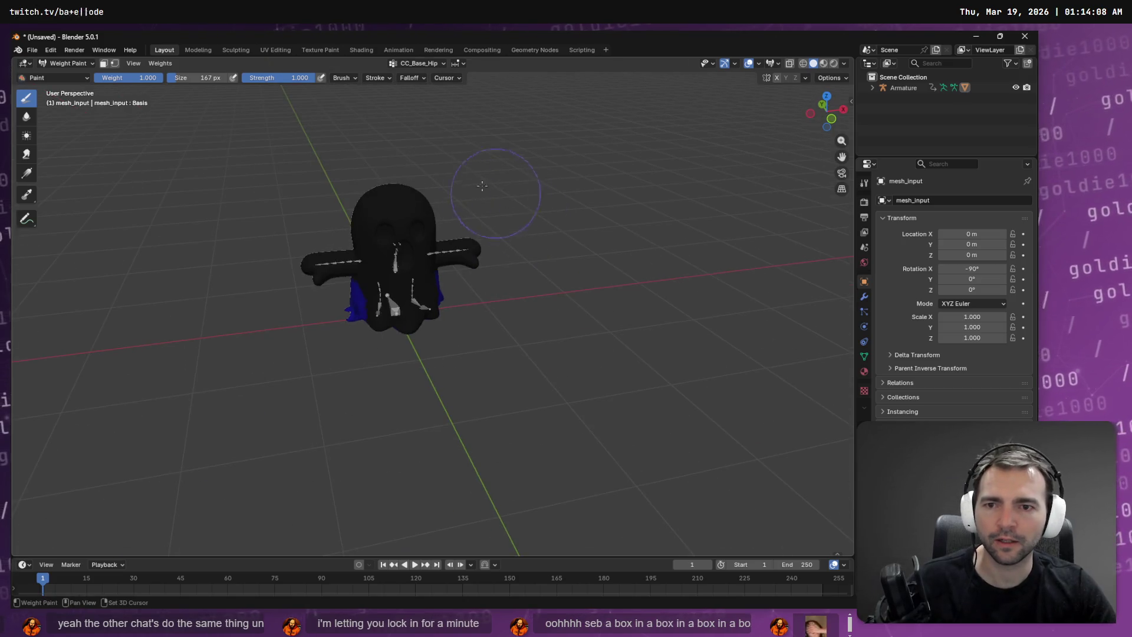
Step: Export the scene as FBX, overwriting Ghost.fbx, and switch to Godot
click(32, 51)
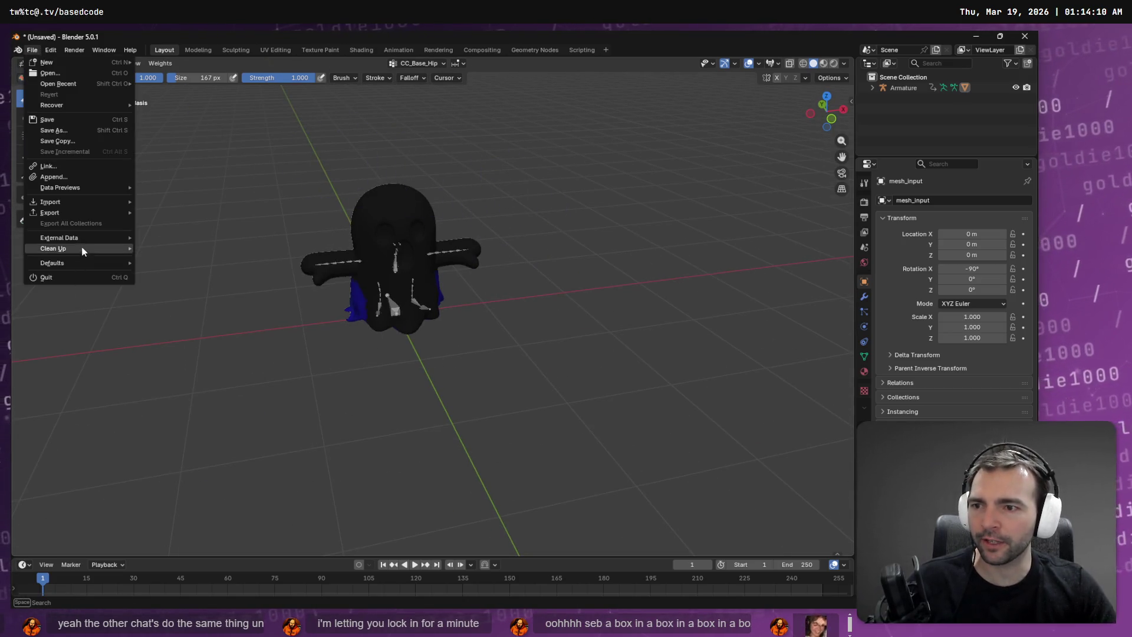
mouse_move(85, 213)
click(171, 298)
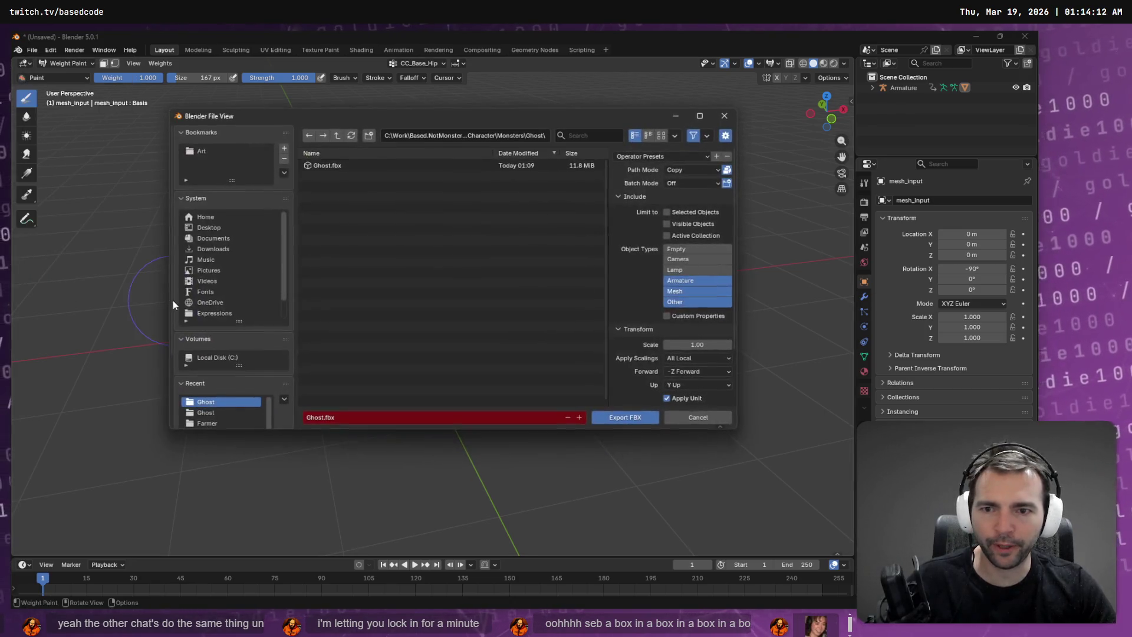
double_click(345, 165)
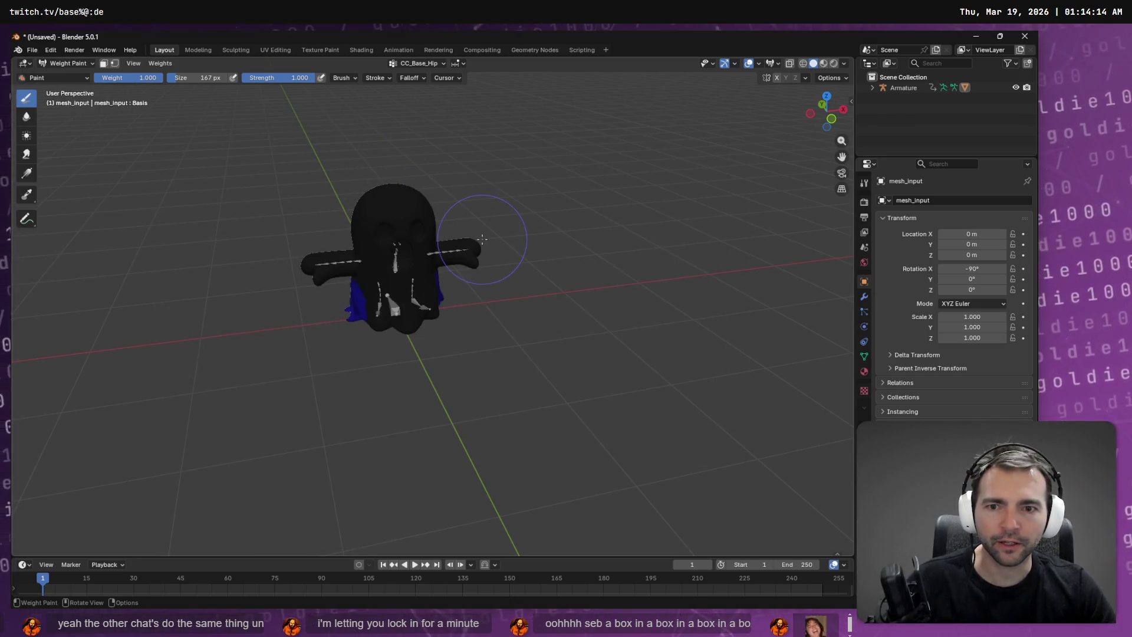
key(alt+Tab)
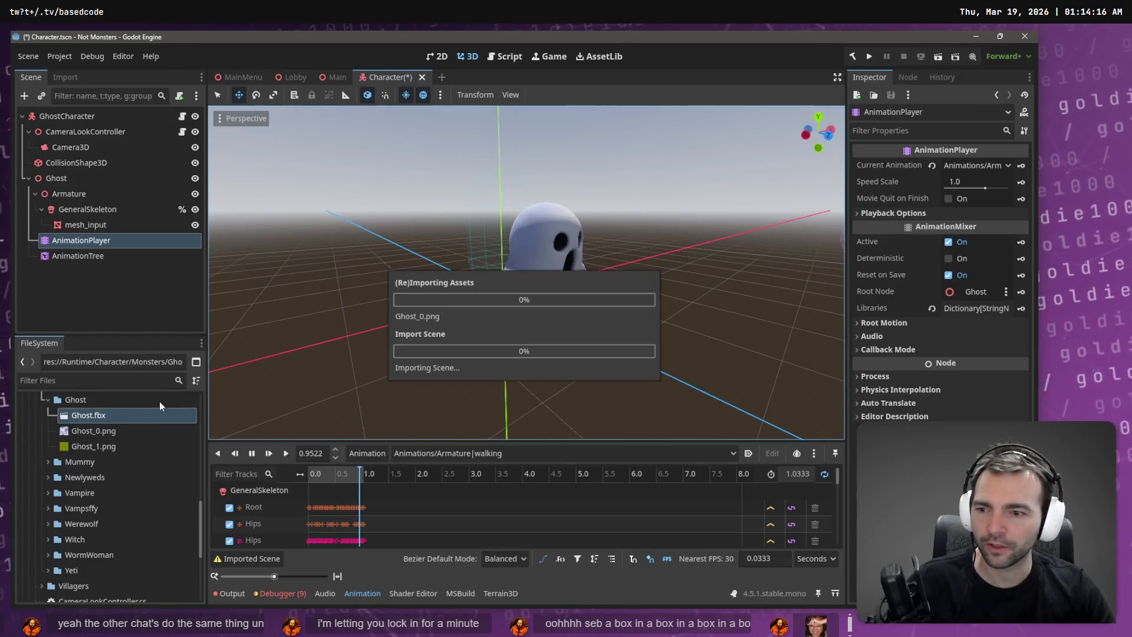
Step: Move AnimationTree under GhostCharacter and delete the old Ghost node
drag(82, 257, 70, 120)
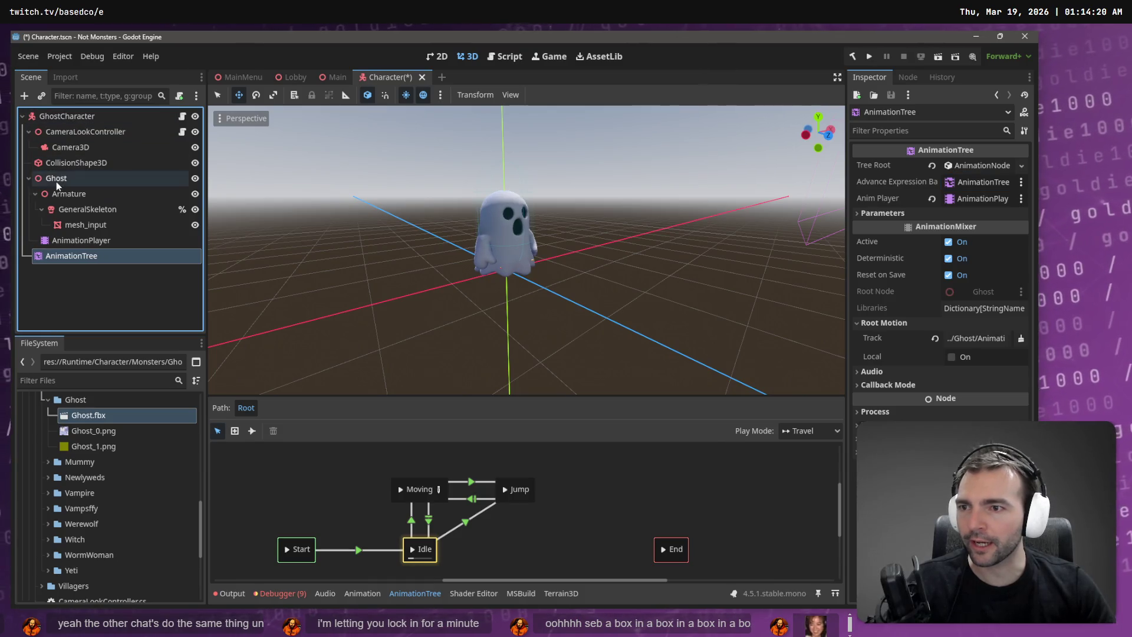
click(55, 182)
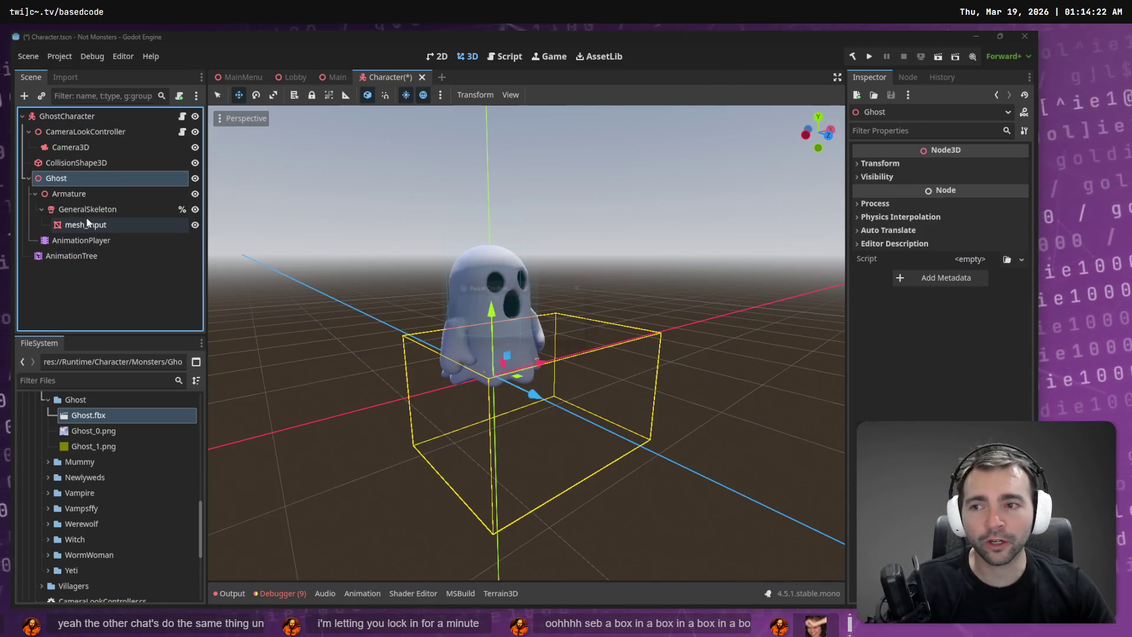
key(Delete)
key(Return)
Step: Add Ghost.fbx under GhostCharacter as a local instance named CharacterNode3D, moving AnimationTree below
mouse_move(90, 420)
mouse_down()
mouse_move(88, 149)
mouse_move(75, 123)
mouse_up()
right_click(61, 196)
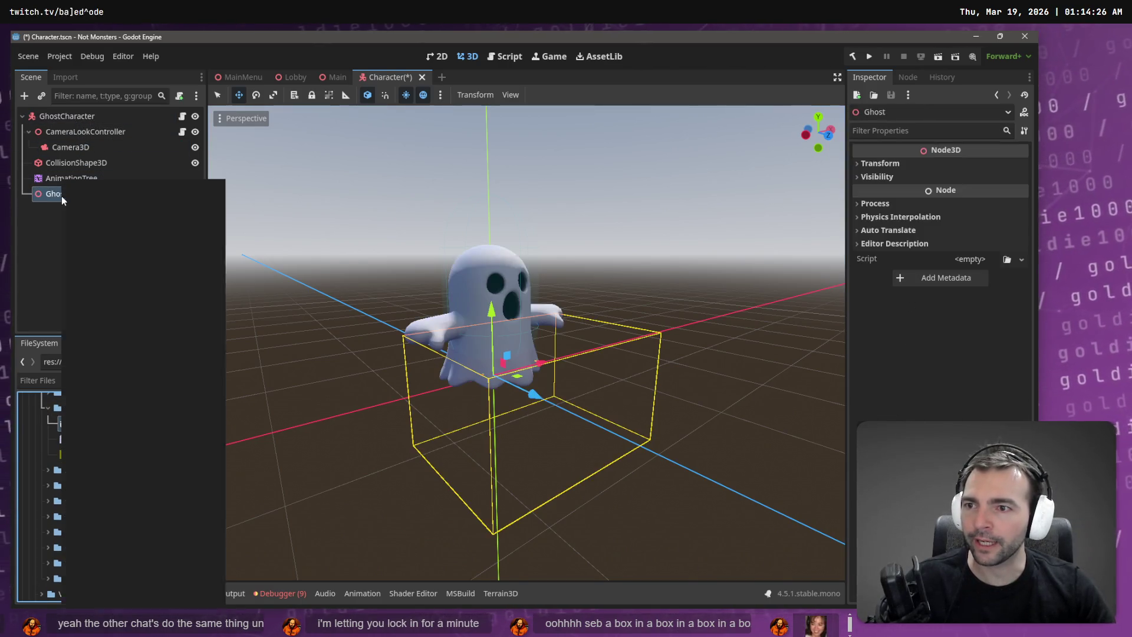
click(133, 523)
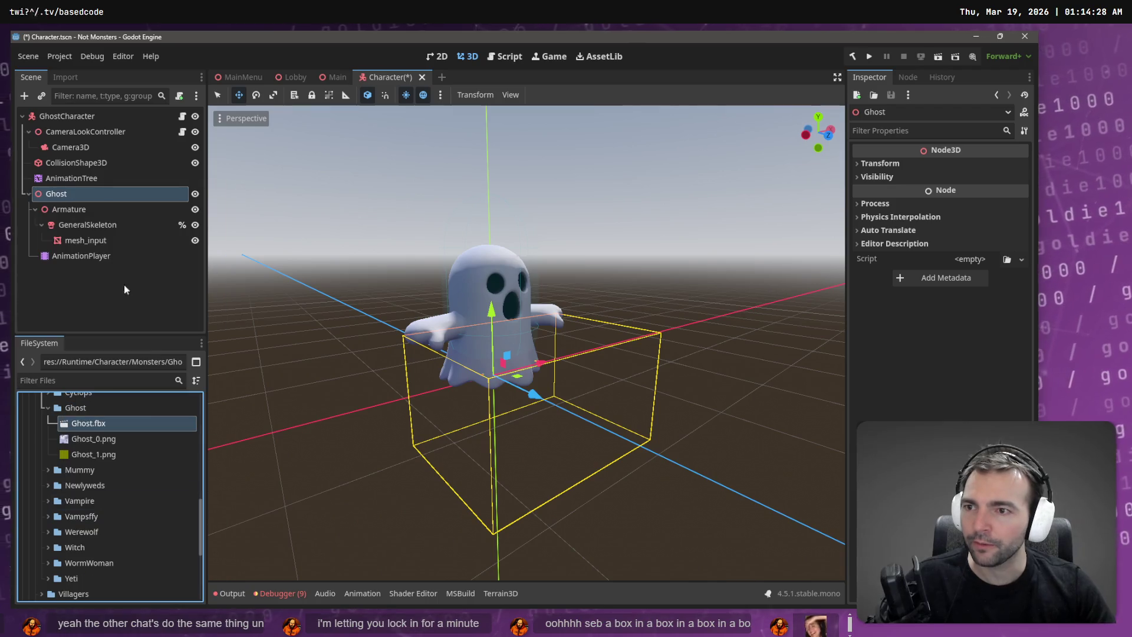
double_click(65, 193)
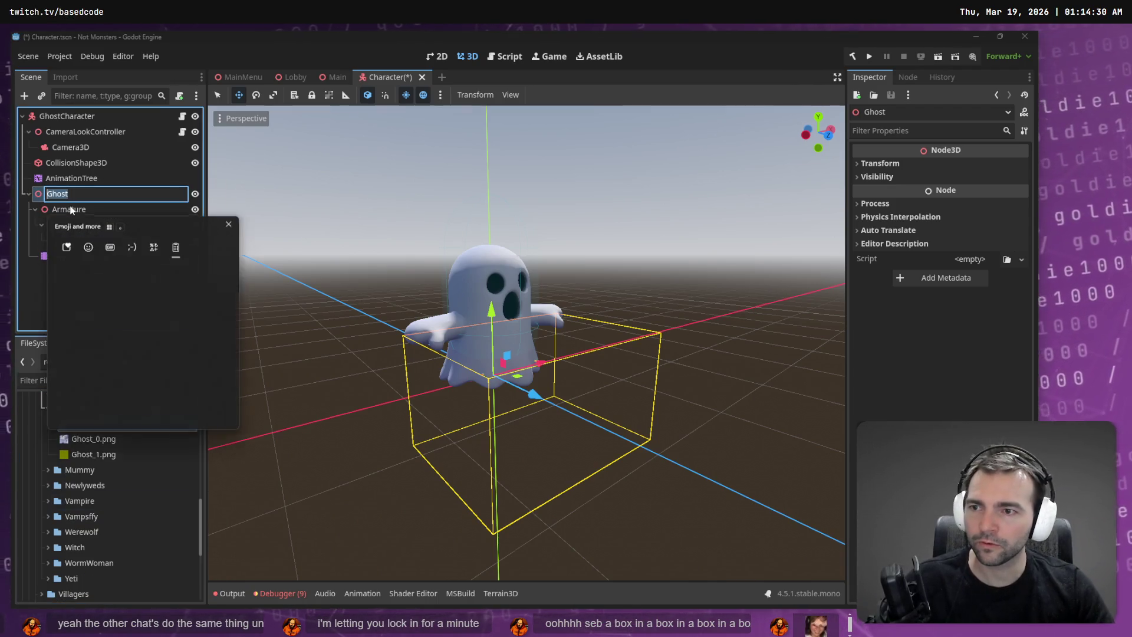
text(CharacterNode3D)
key(Return)
mouse_move(86, 179)
mouse_down()
mouse_move(90, 236)
mouse_move(118, 238)
mouse_move(708, 224)
mouse_move(991, 200)
mouse_up()
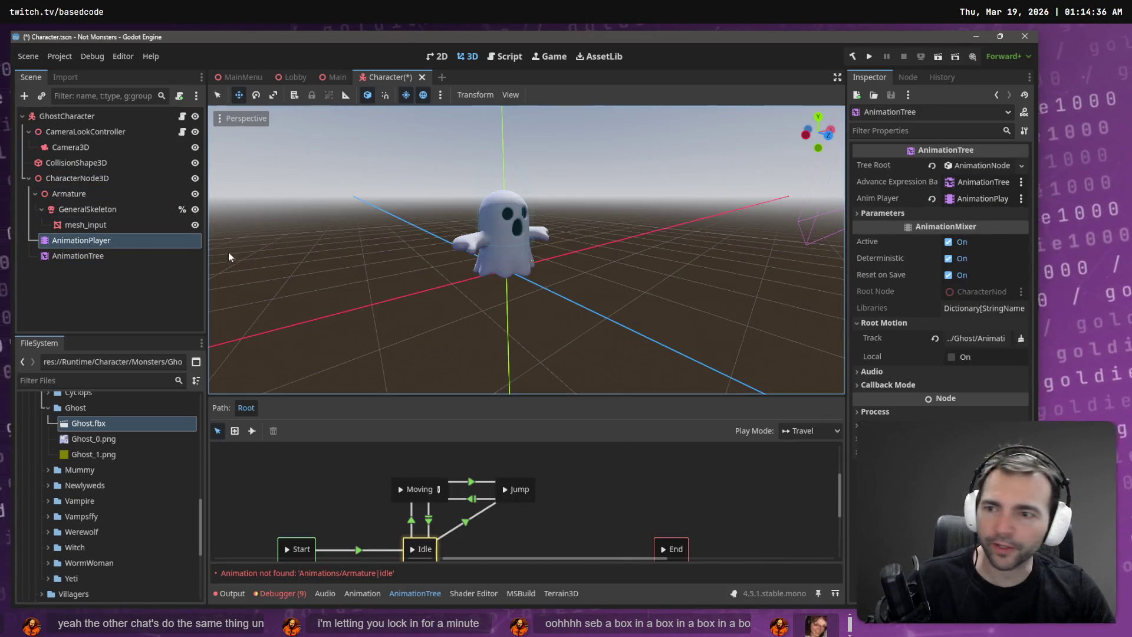
click(92, 258)
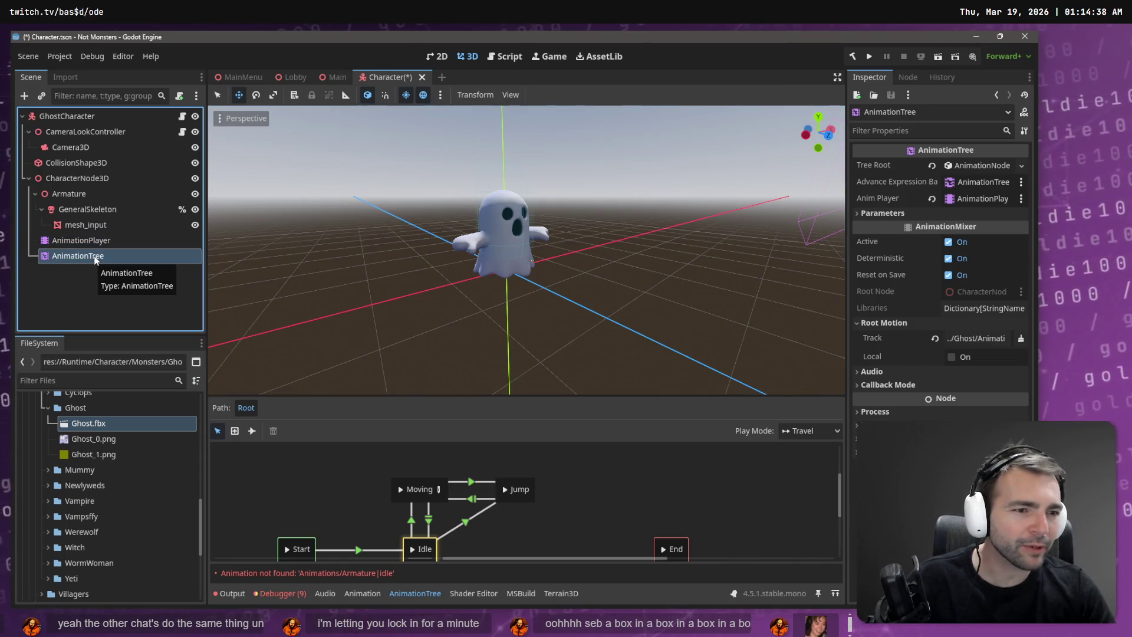
Step: Set the AnimationPlayer's Root Motion track to %GeneralSkeleton
click(967, 338)
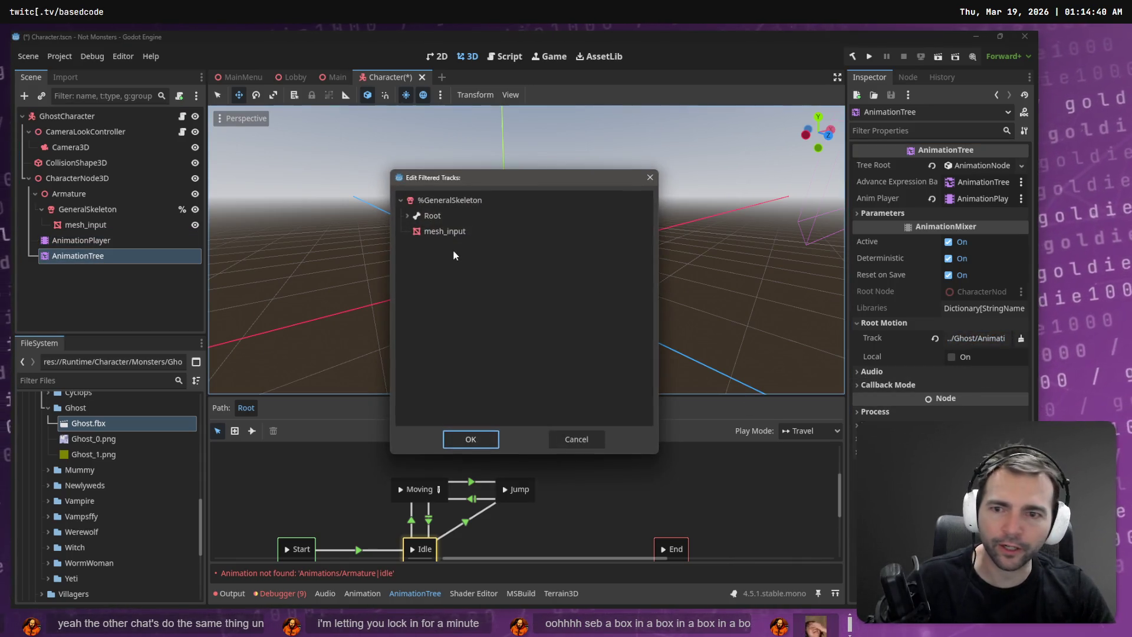
click(446, 221)
key(Escape)
click(82, 240)
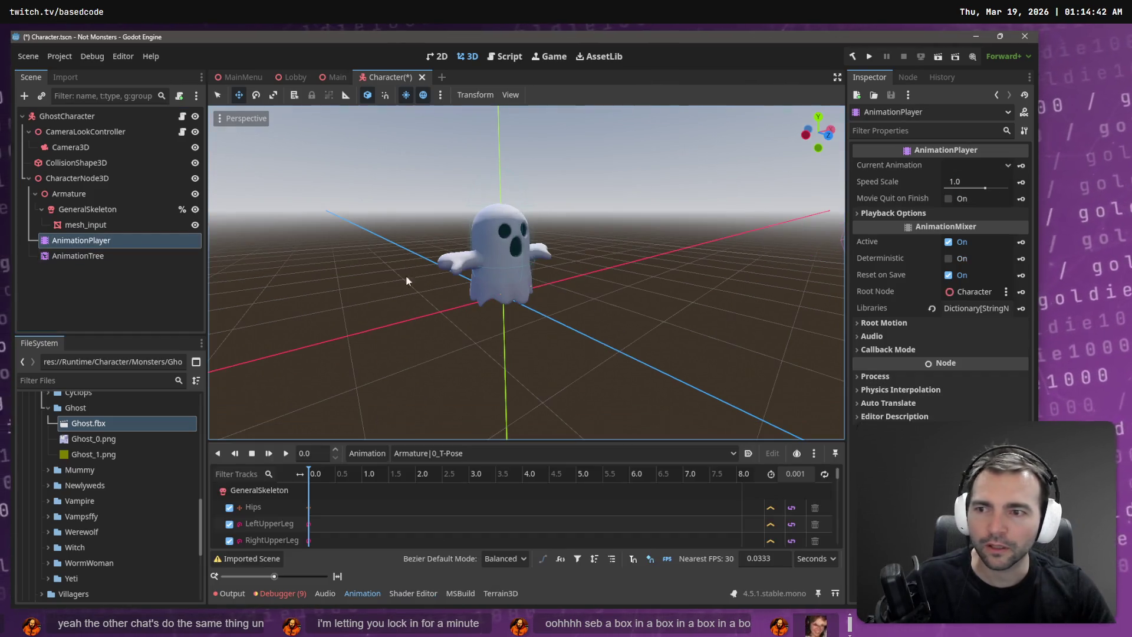
click(947, 327)
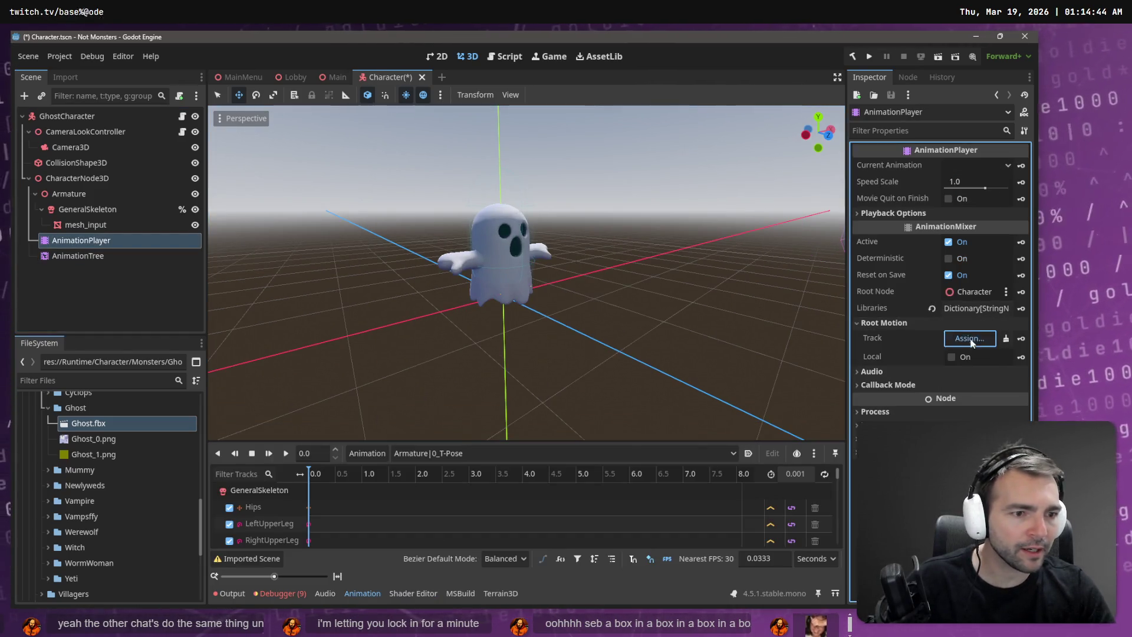
click(969, 338)
double_click(457, 218)
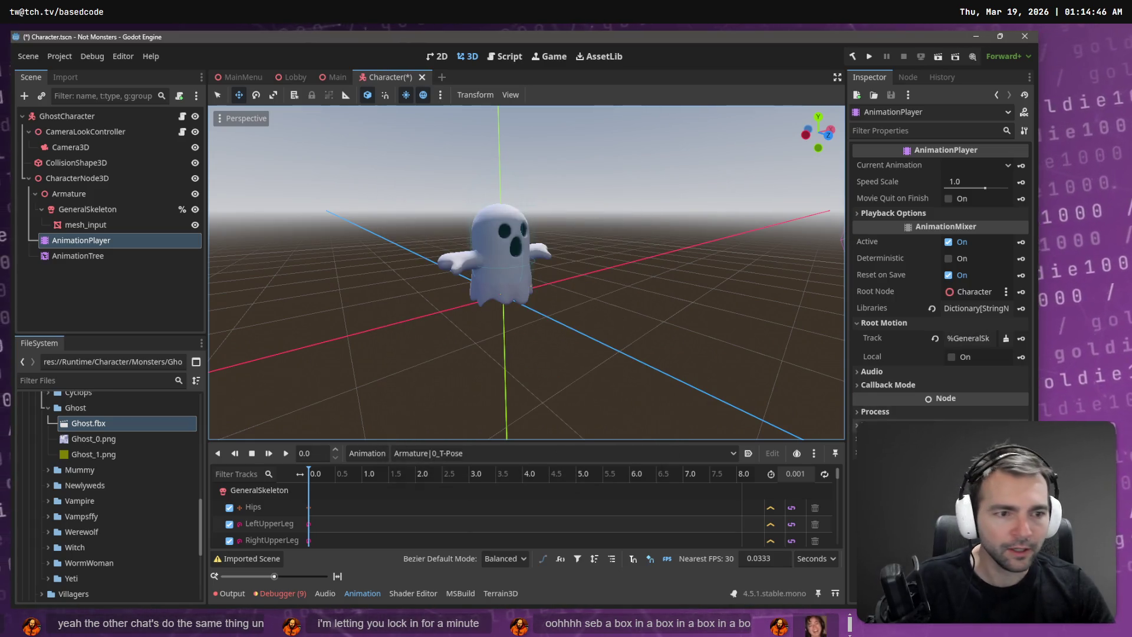
Step: Save the Character scene and review GhostCharacter and AnimationPlayer properties
click(154, 280)
key(ctrl+s)
click(82, 164)
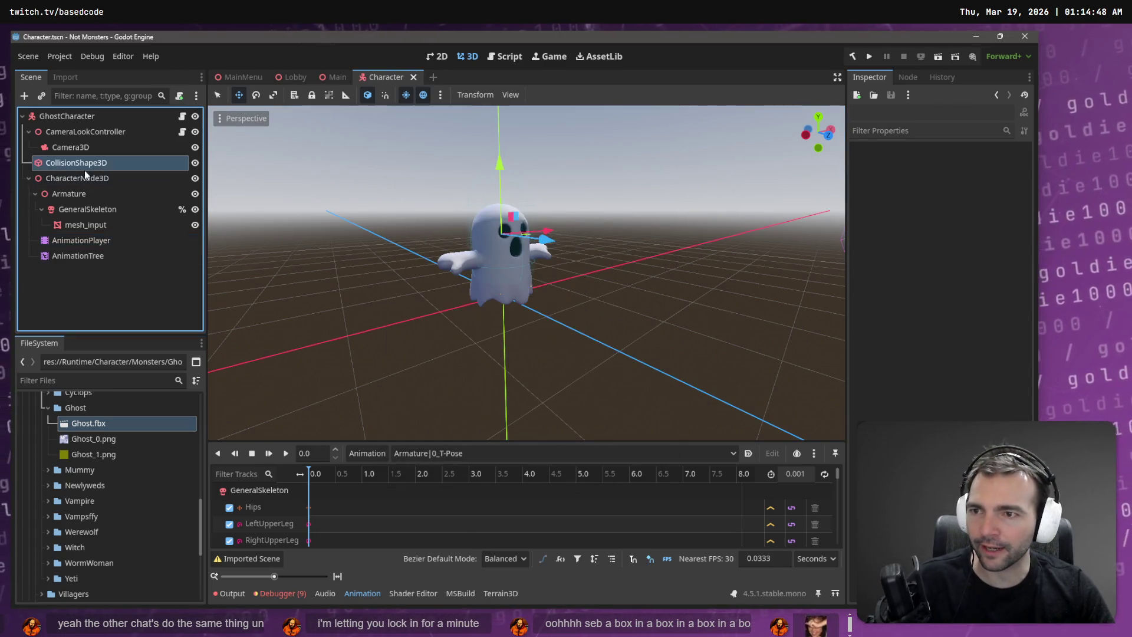
click(100, 117)
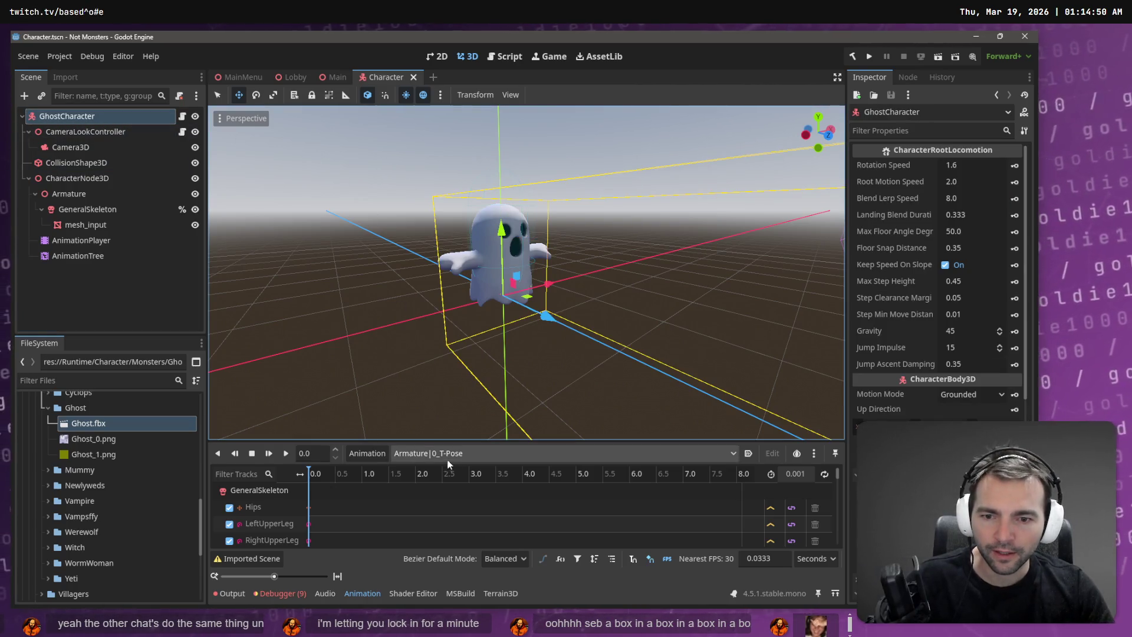
click(82, 243)
click(365, 453)
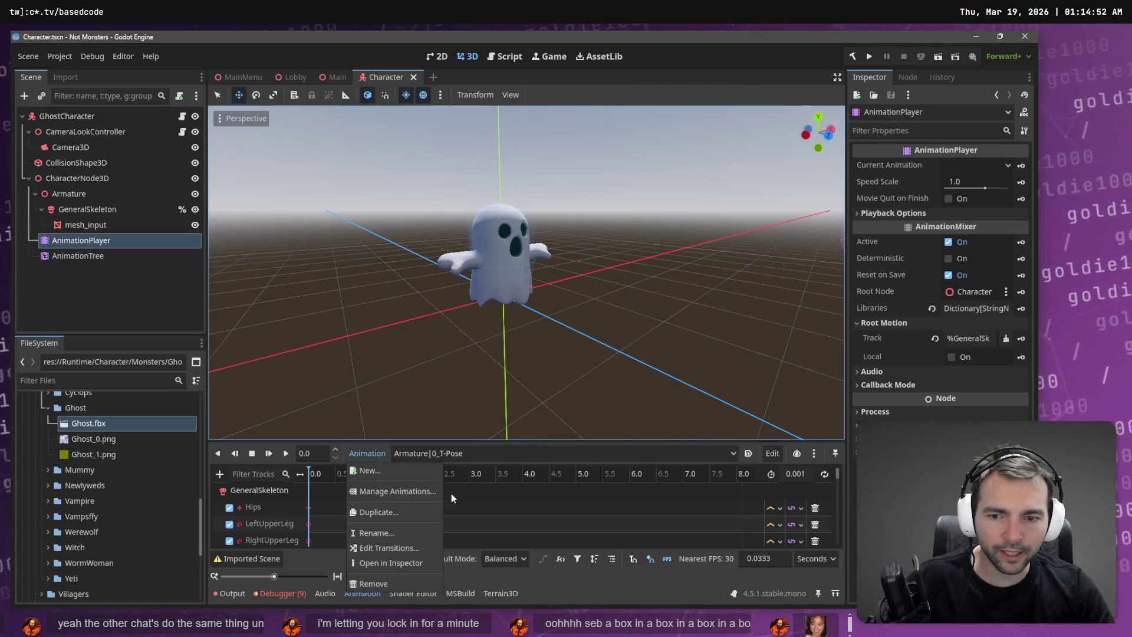
Step: Load Animations.fbx as an animation library in the AnimationPlayer
click(368, 490)
click(732, 185)
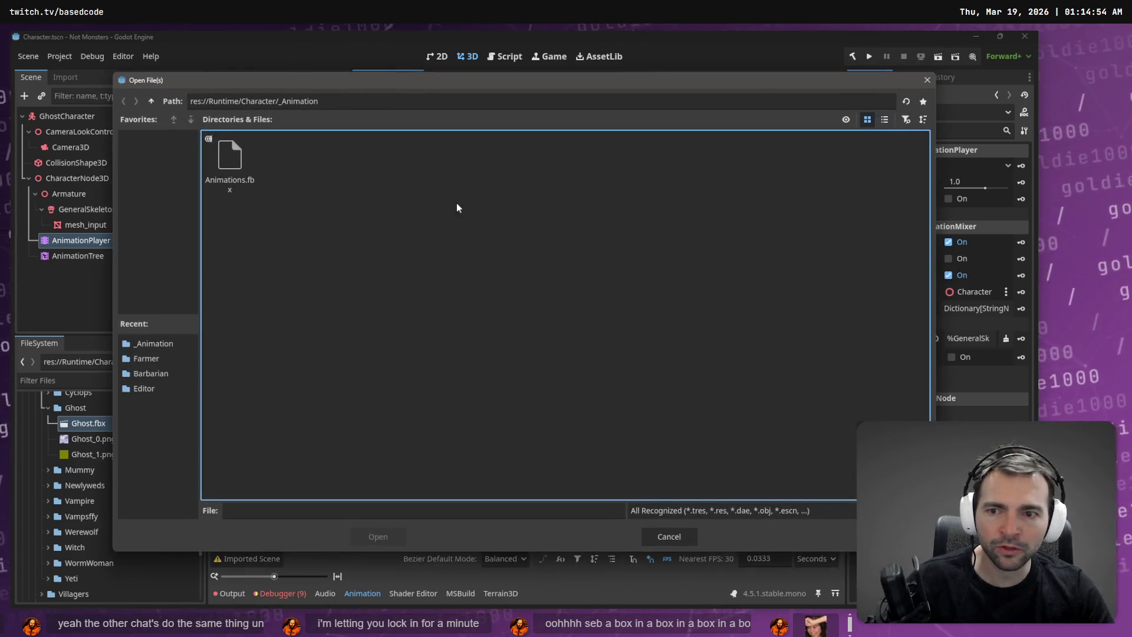
double_click(228, 148)
click(509, 457)
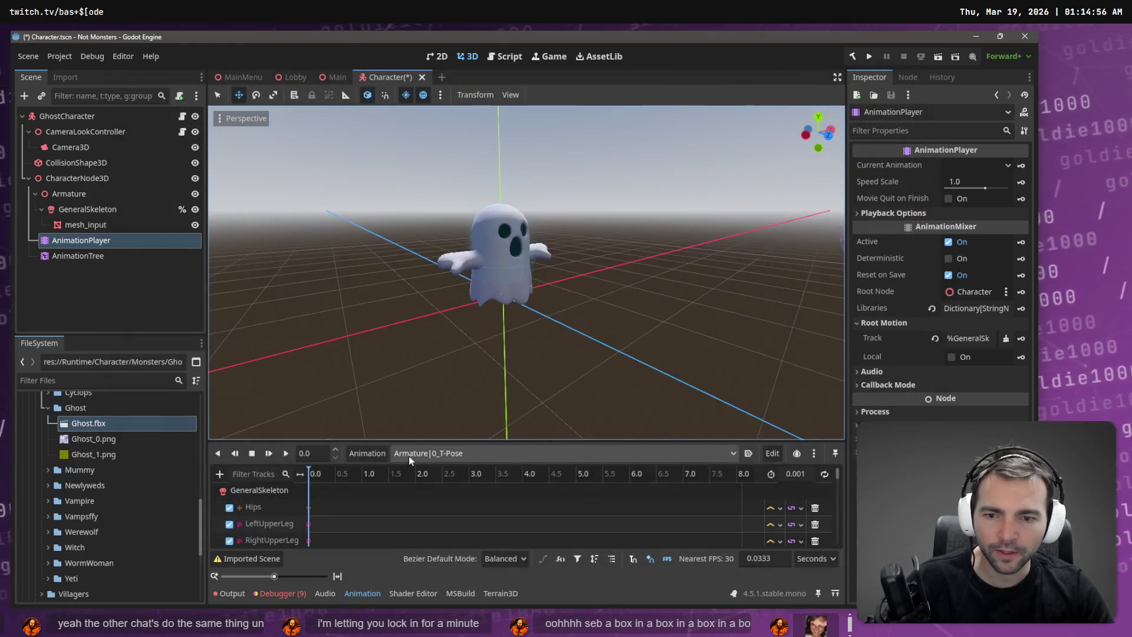
Step: Play Animations/Armature|standard run and orbit to watch the ghost run
click(405, 454)
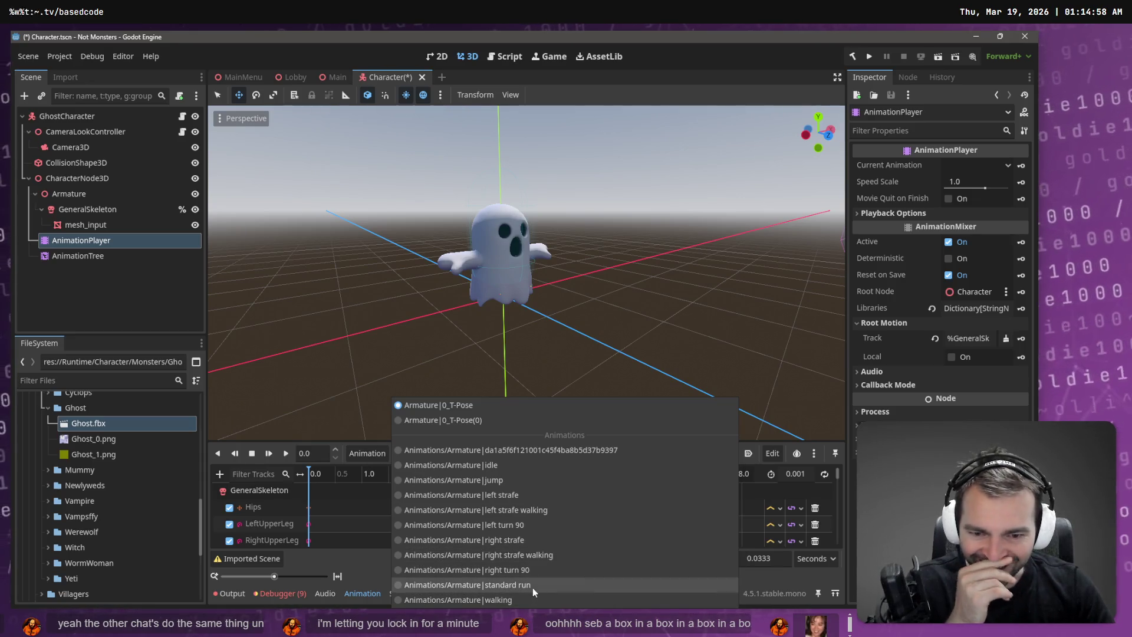
click(532, 586)
click(287, 453)
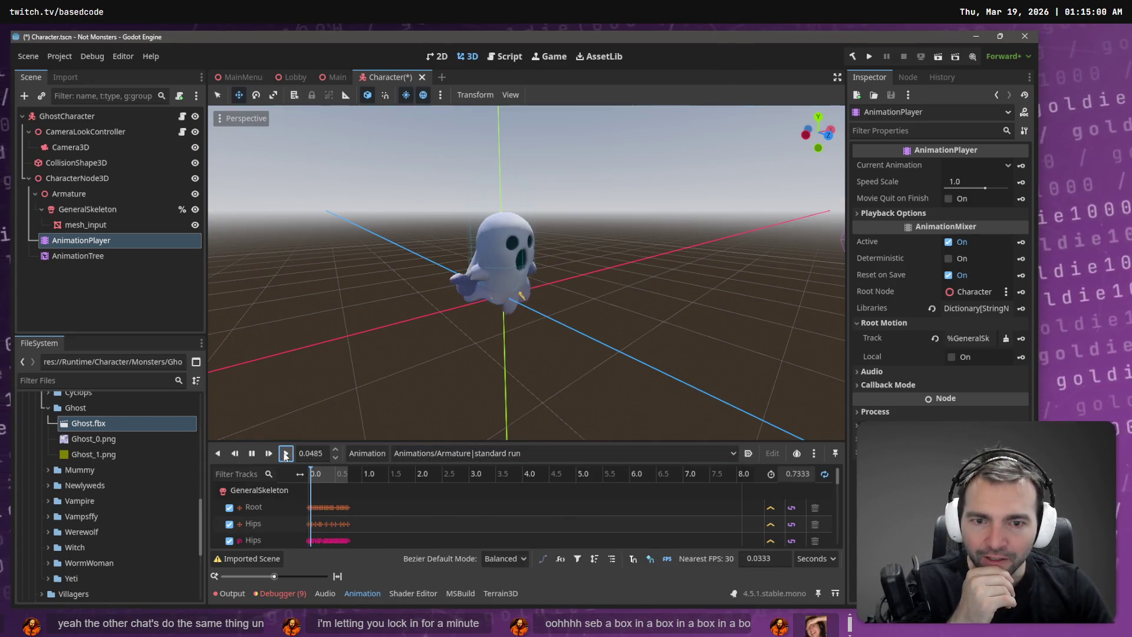
mouse_move(547, 282)
middle_down()
mouse_move(736, 310)
mouse_move(822, 308)
mouse_move(809, 242)
mouse_move(788, 228)
mouse_move(652, 259)
mouse_move(425, 279)
middle_up()
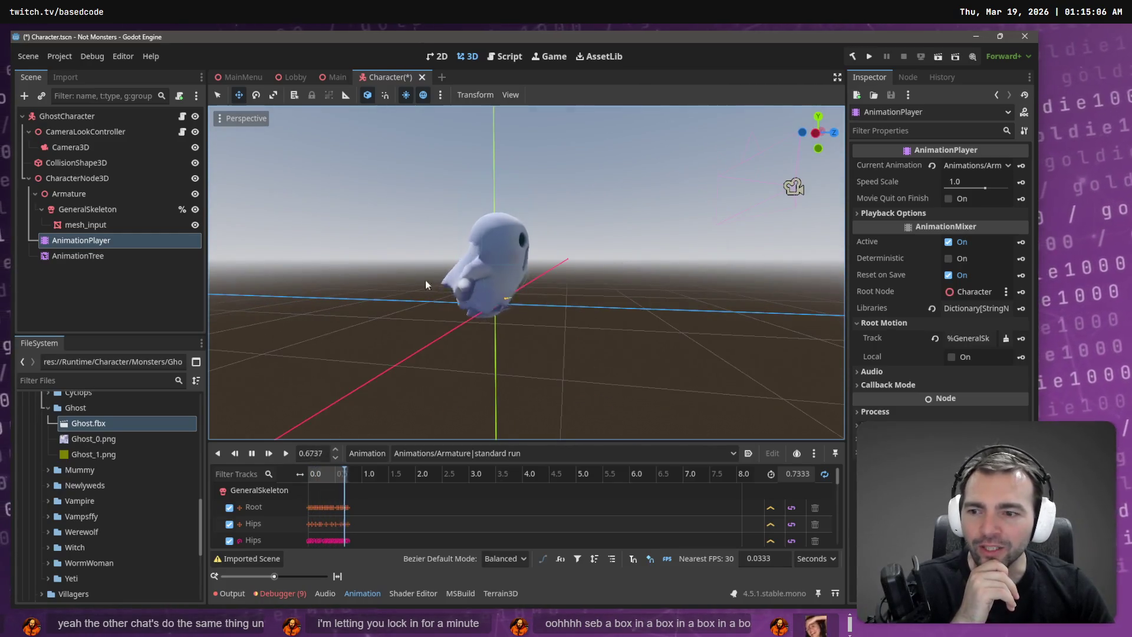
Step: Move AnimationTree out from CharacterNode3D, then delete CharacterNode3D with its children
right_click(121, 423)
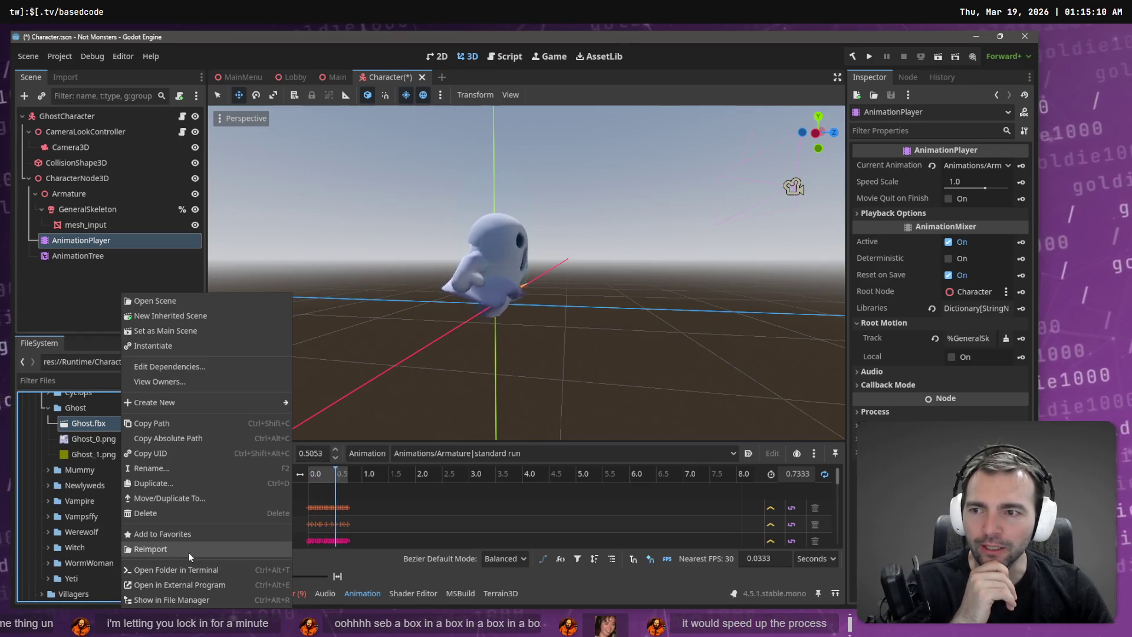
click(87, 255)
click(88, 256)
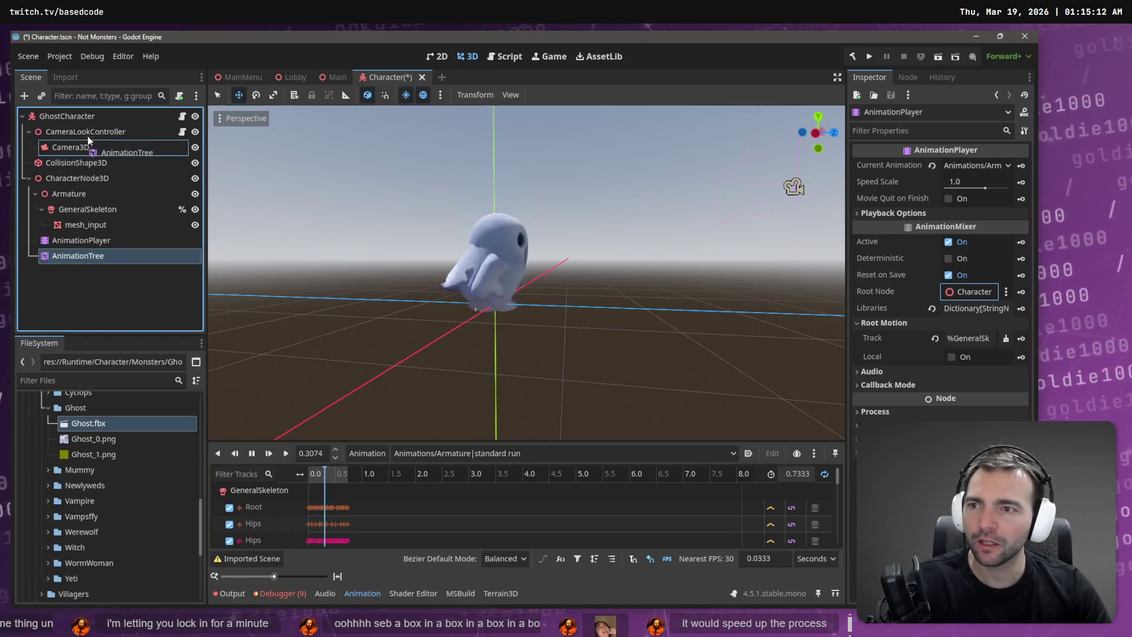
click(94, 178)
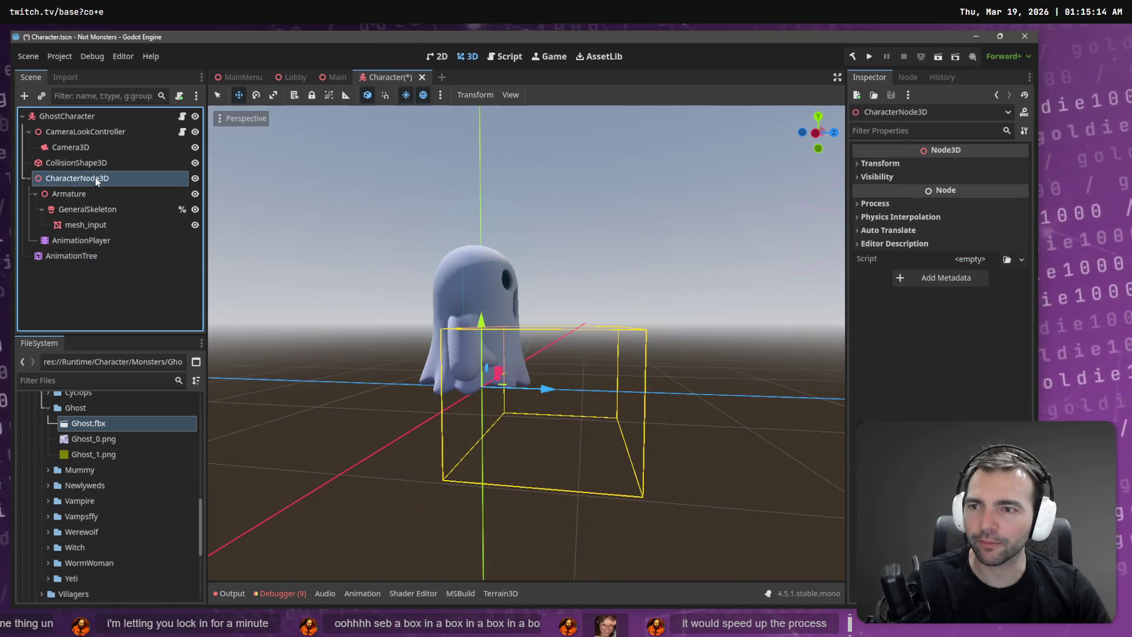
key(Delete)
key(Return)
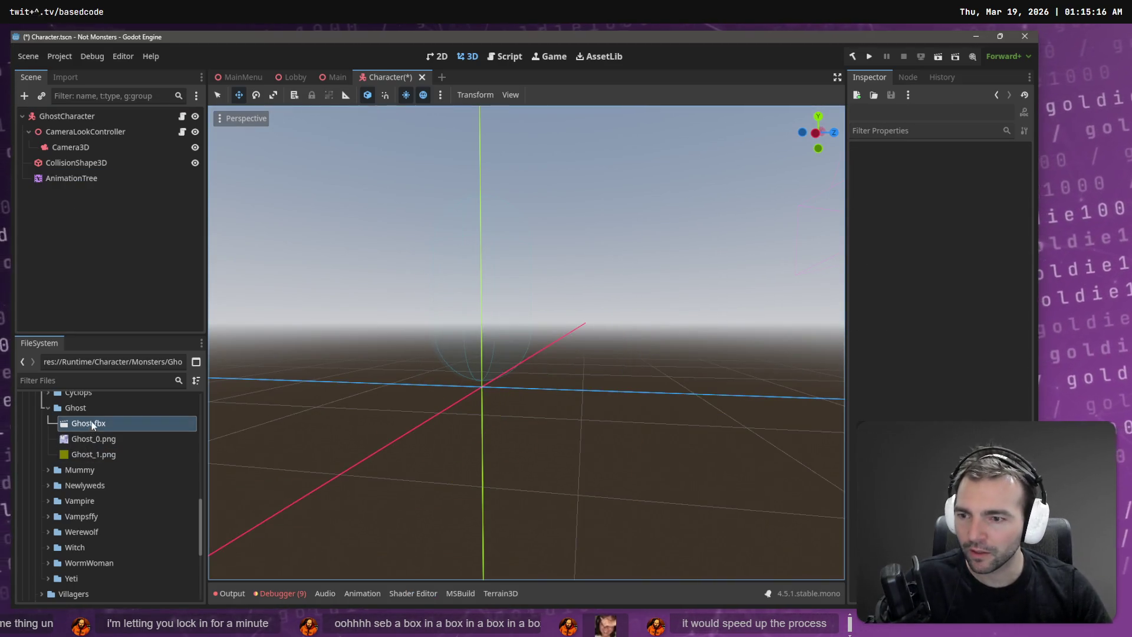
Step: Reimport Ghost.fbx and switch back to Blender
right_click(92, 424)
click(165, 552)
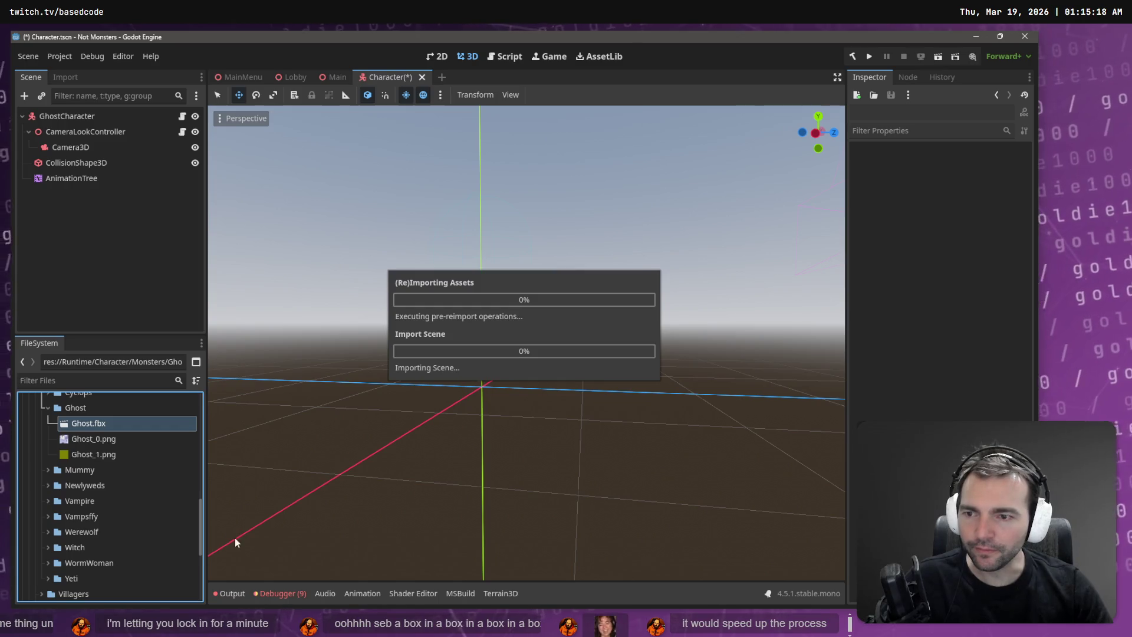
key(alt+Tab)
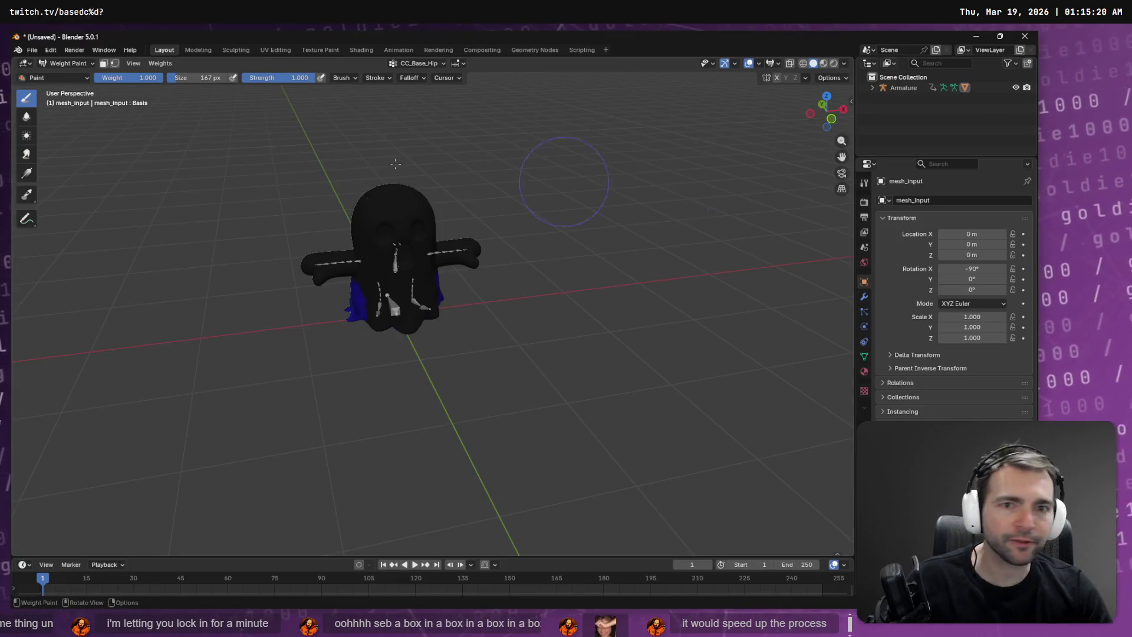
Step: Export the ghost as FBX into the Ghost folder, overwriting Ghost.fbx
click(32, 50)
mouse_move(88, 212)
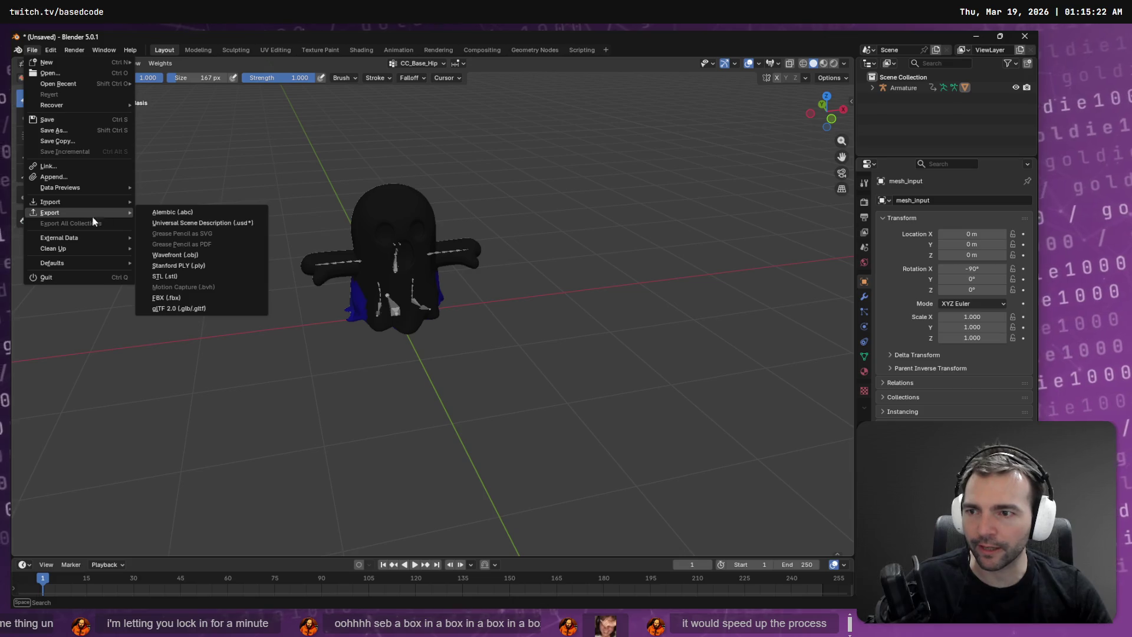
click(177, 298)
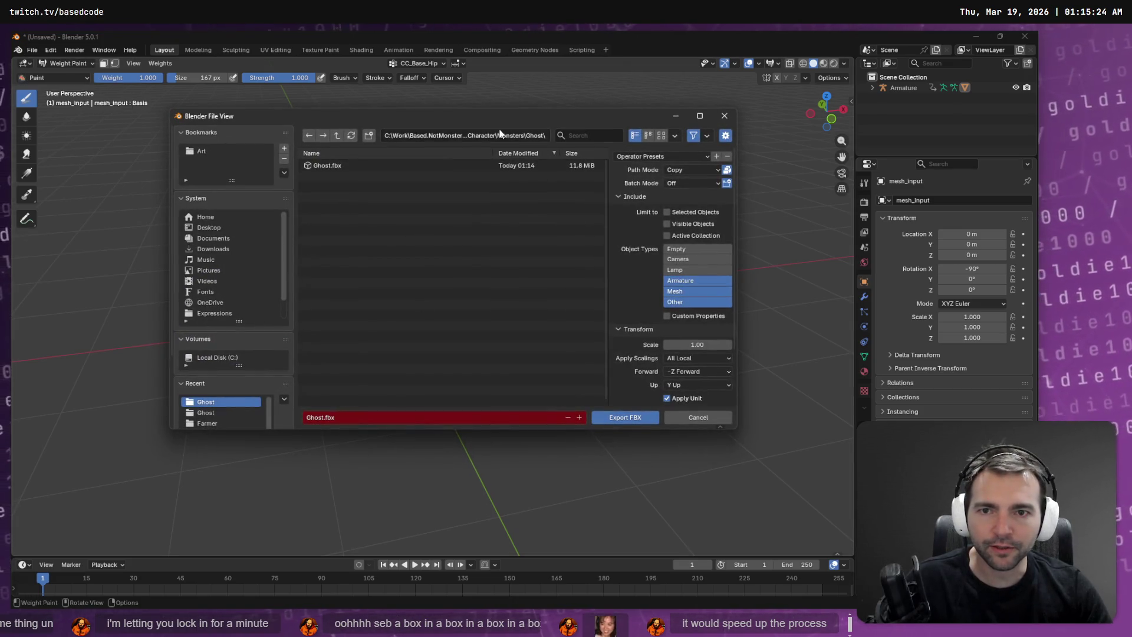
click(504, 138)
key(super+e)
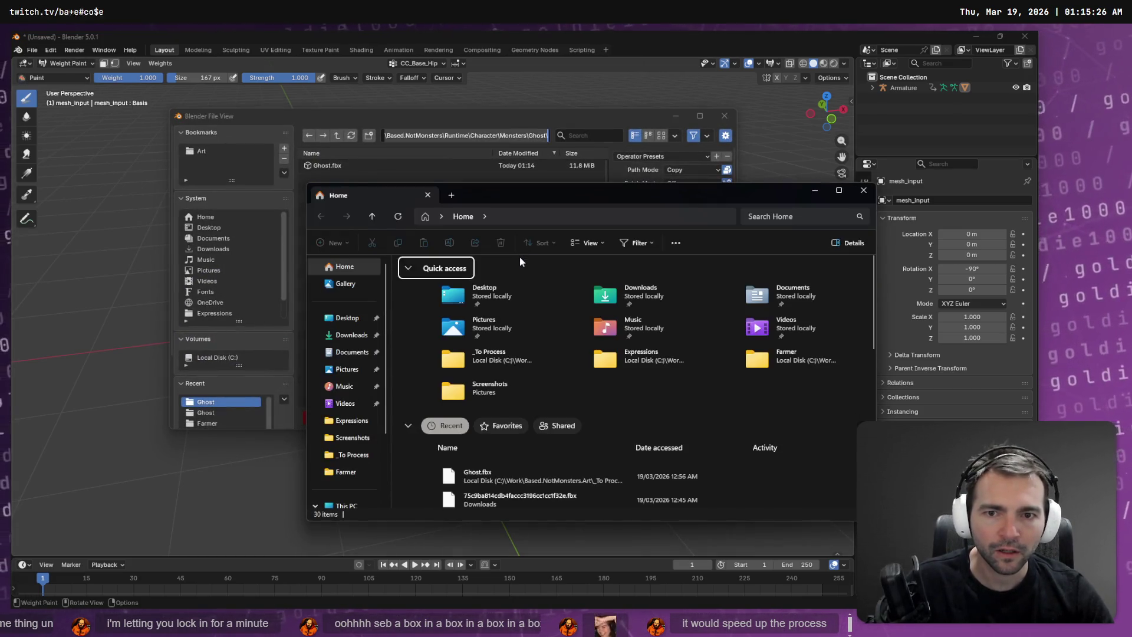
key(ctrl+l)
key(ctrl+v)
key(Return)
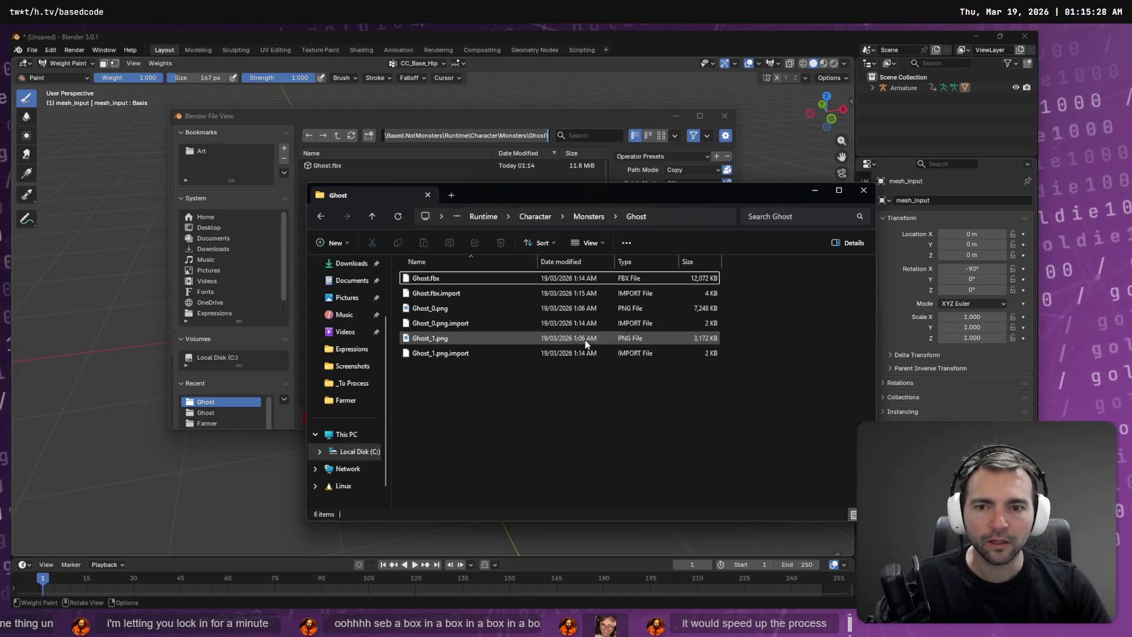
click(395, 128)
double_click(322, 165)
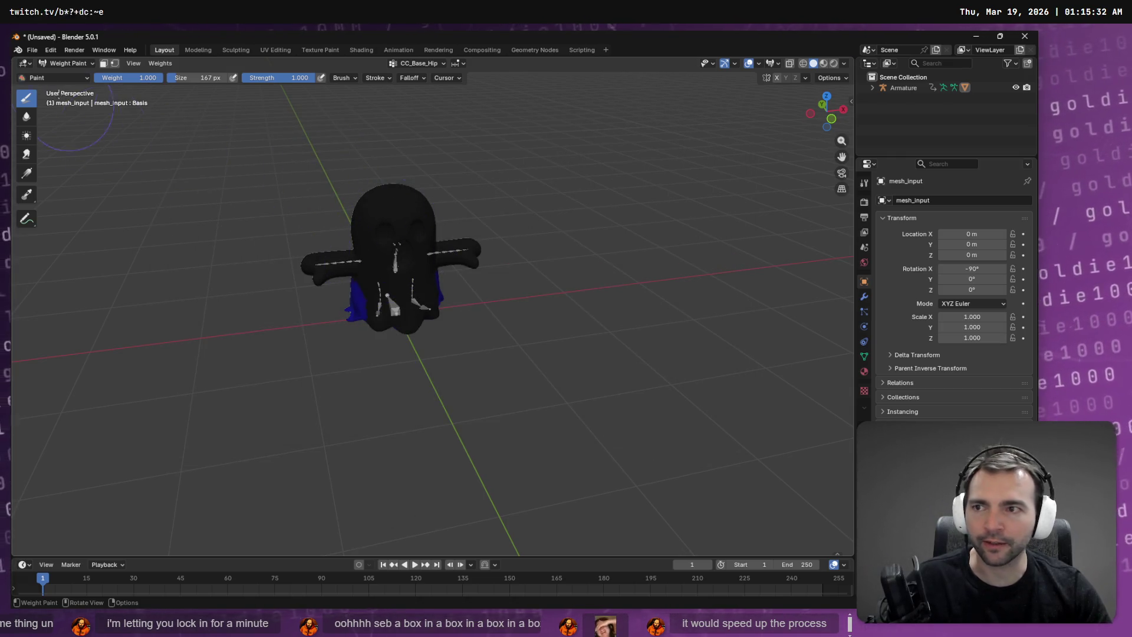
Step: Export the FBX over Ghost.fbx once more and return to Godot
click(33, 52)
mouse_move(84, 211)
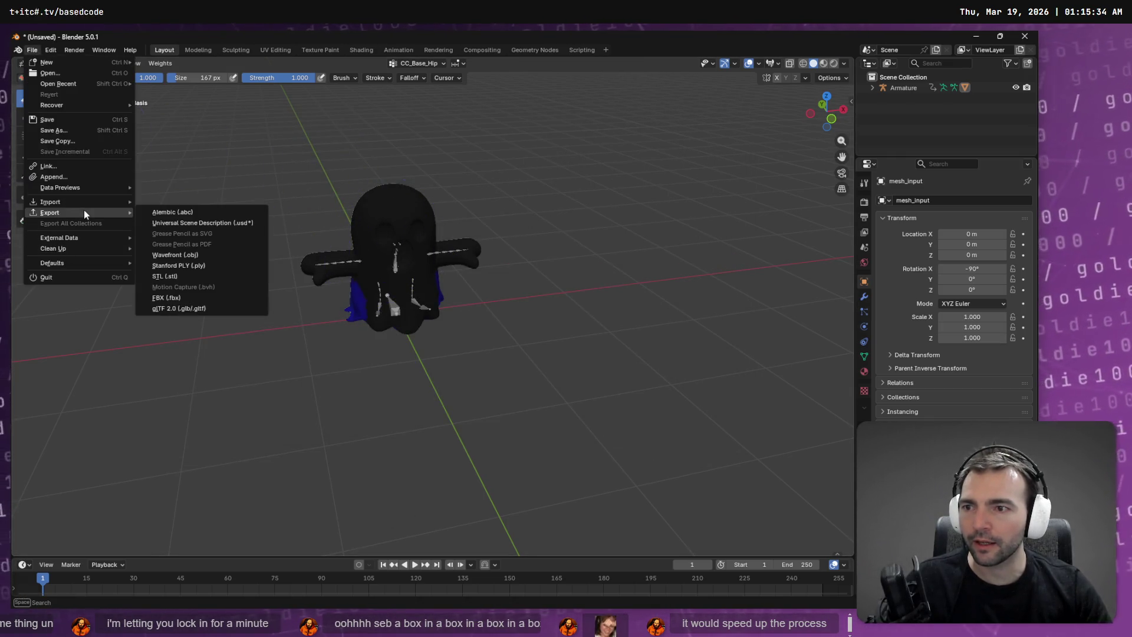
click(171, 298)
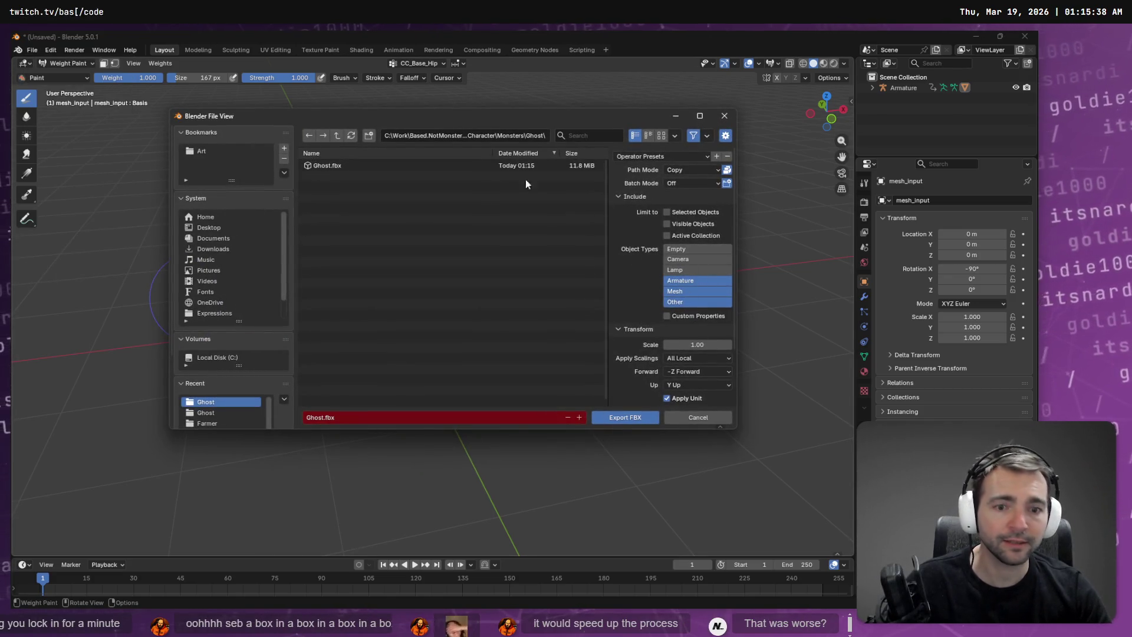
double_click(354, 167)
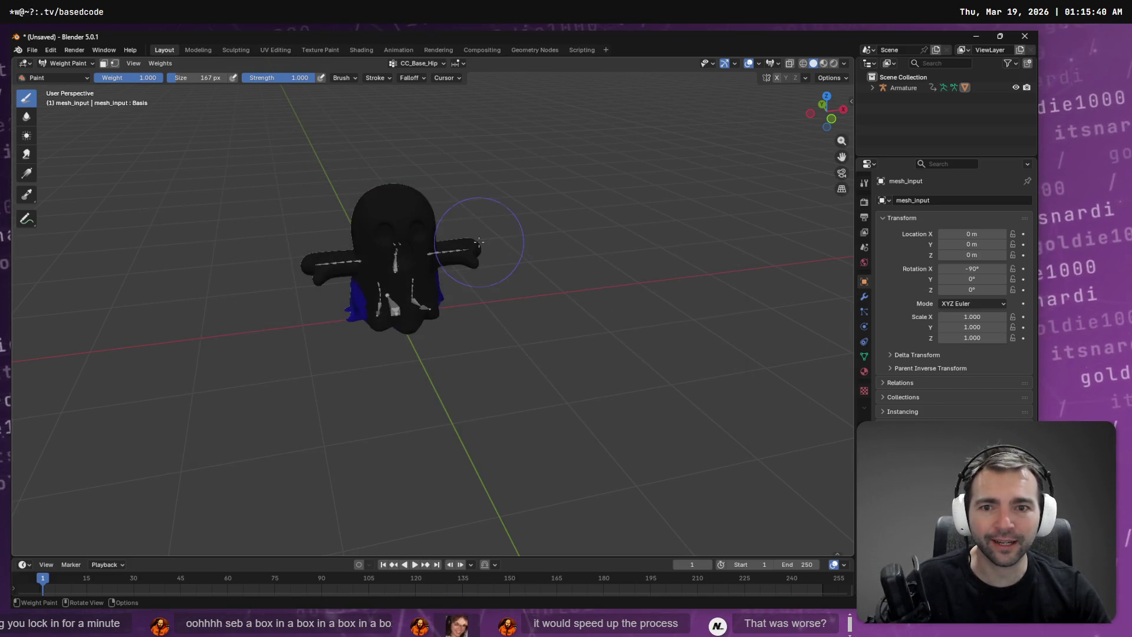
key(alt+Tab)
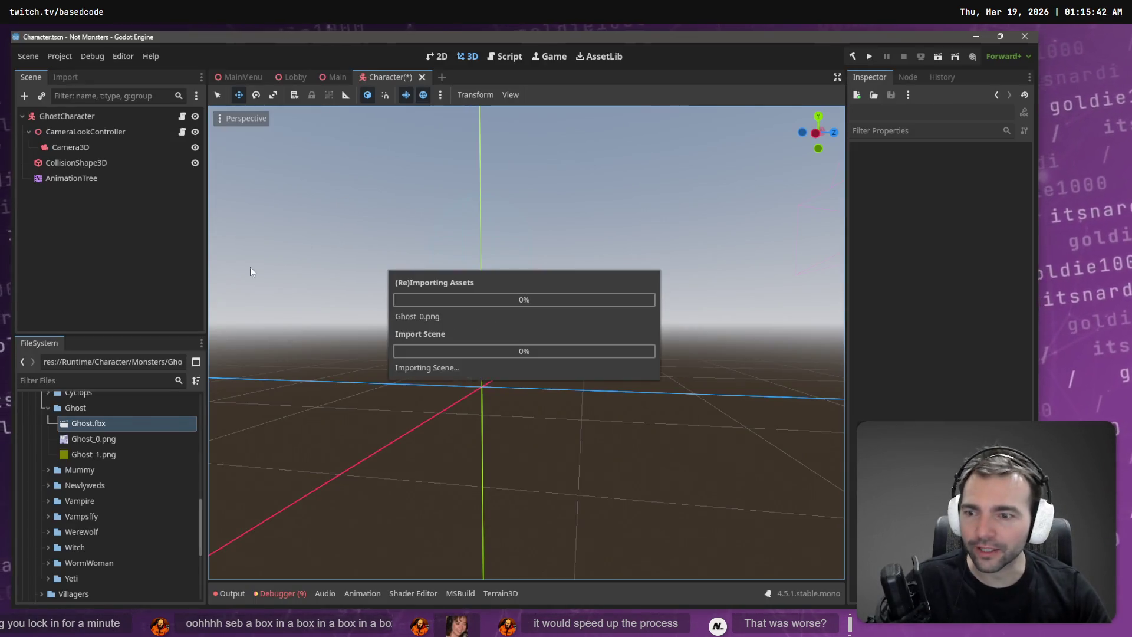
Step: Add Ghost.fbx under GhostCharacter as a local instance and move AnimationTree last
mouse_move(104, 423)
mouse_down()
mouse_move(65, 98)
mouse_move(78, 118)
mouse_up()
right_click(69, 194)
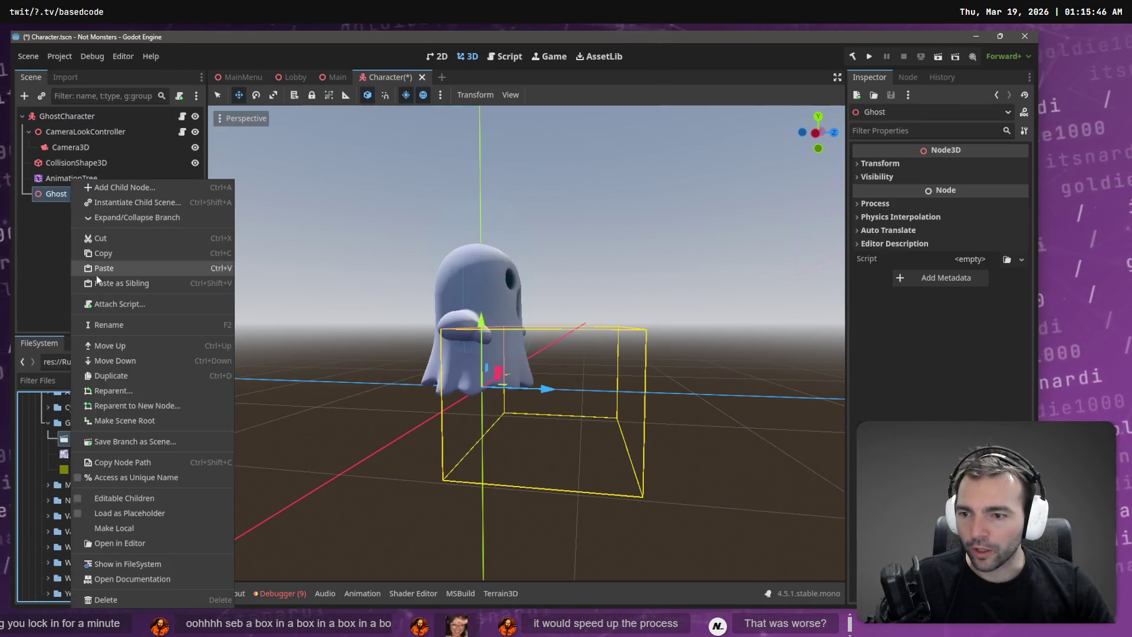
click(143, 529)
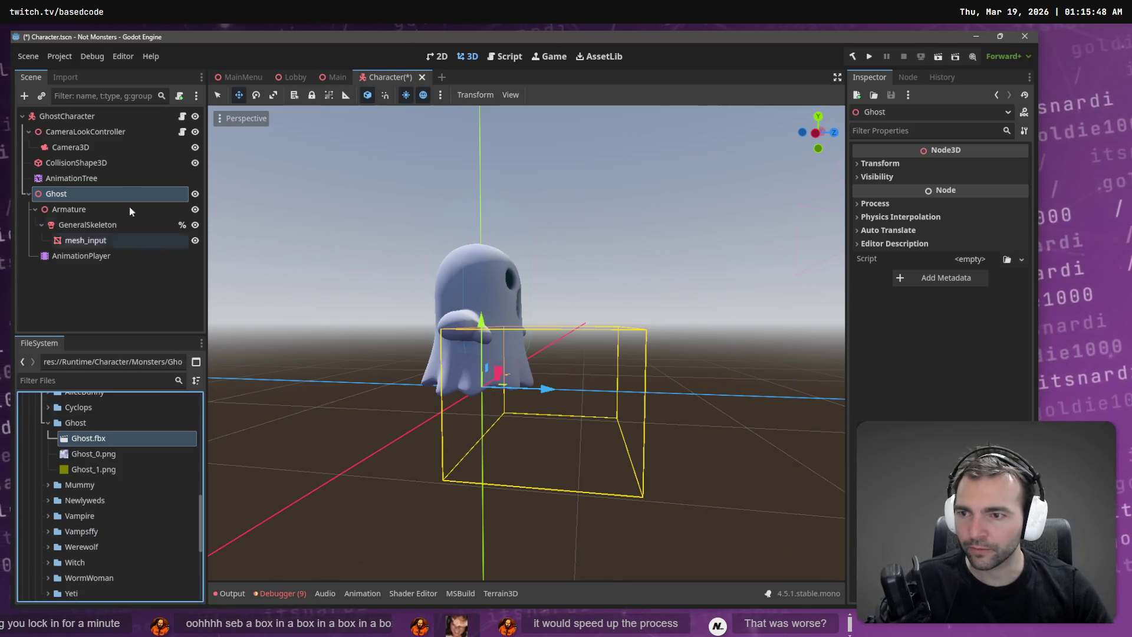
mouse_move(66, 177)
mouse_down()
mouse_move(77, 268)
mouse_move(665, 290)
mouse_move(979, 198)
mouse_up()
Step: Assign the root motion track, choosing the Root bone
click(940, 338)
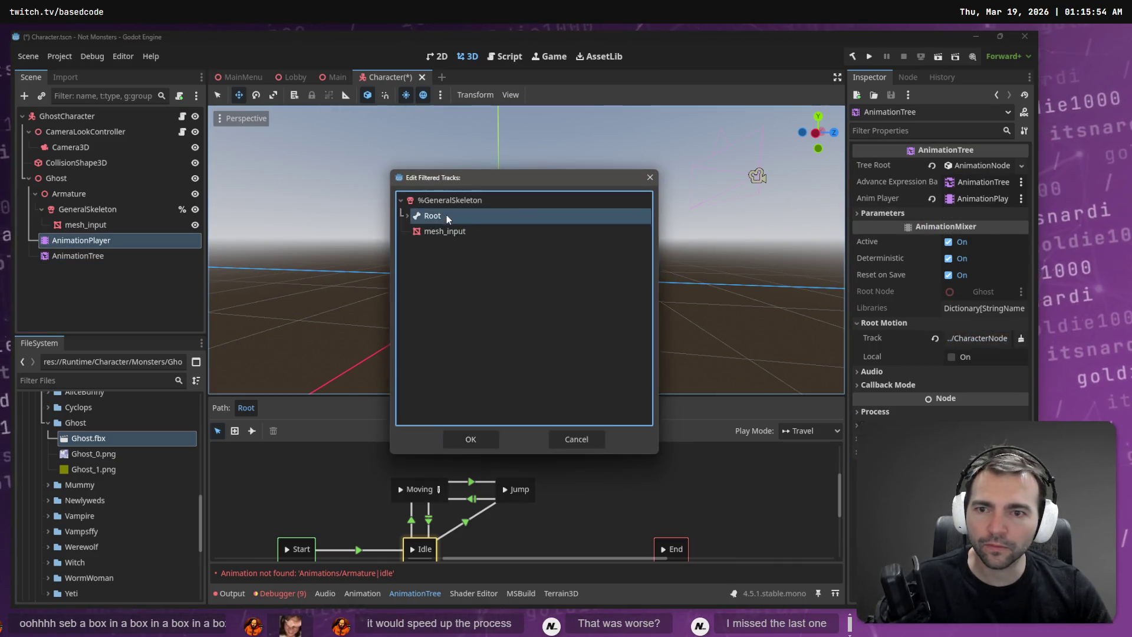
double_click(447, 215)
click(117, 257)
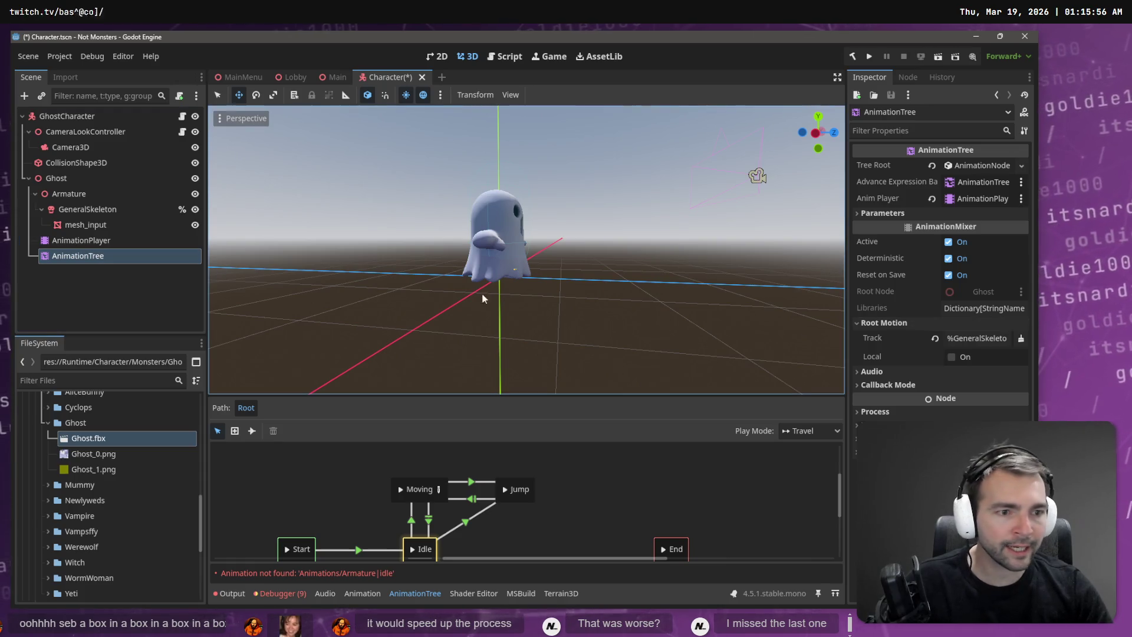
click(1020, 338)
double_click(465, 216)
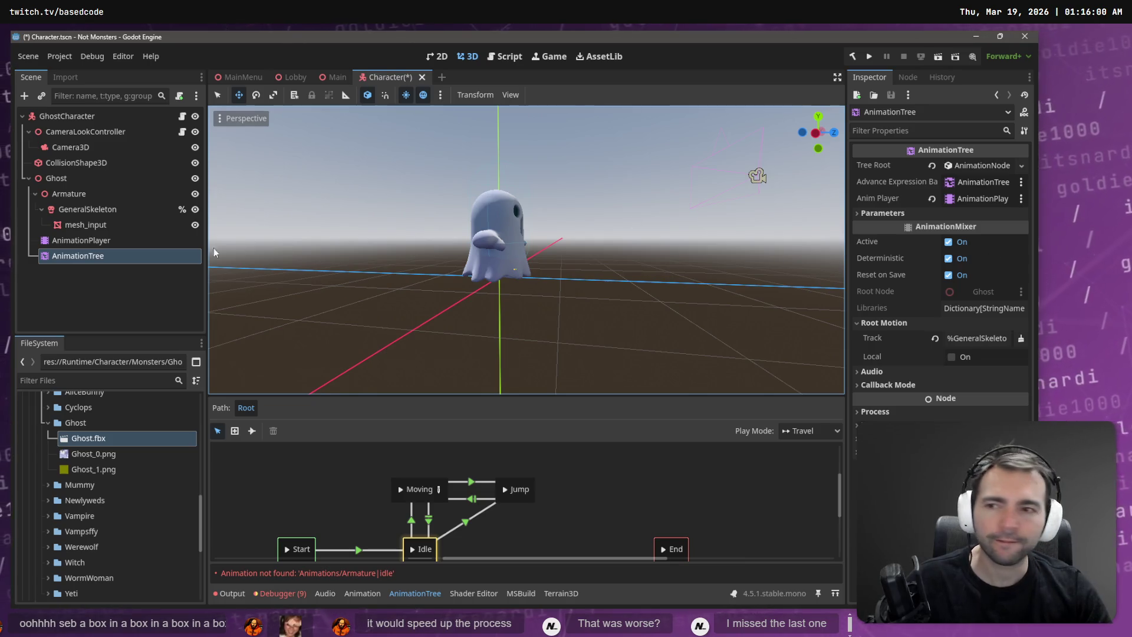
Step: Rename the Ghost node to CharacterNode3D and save the Character scene
click(114, 172)
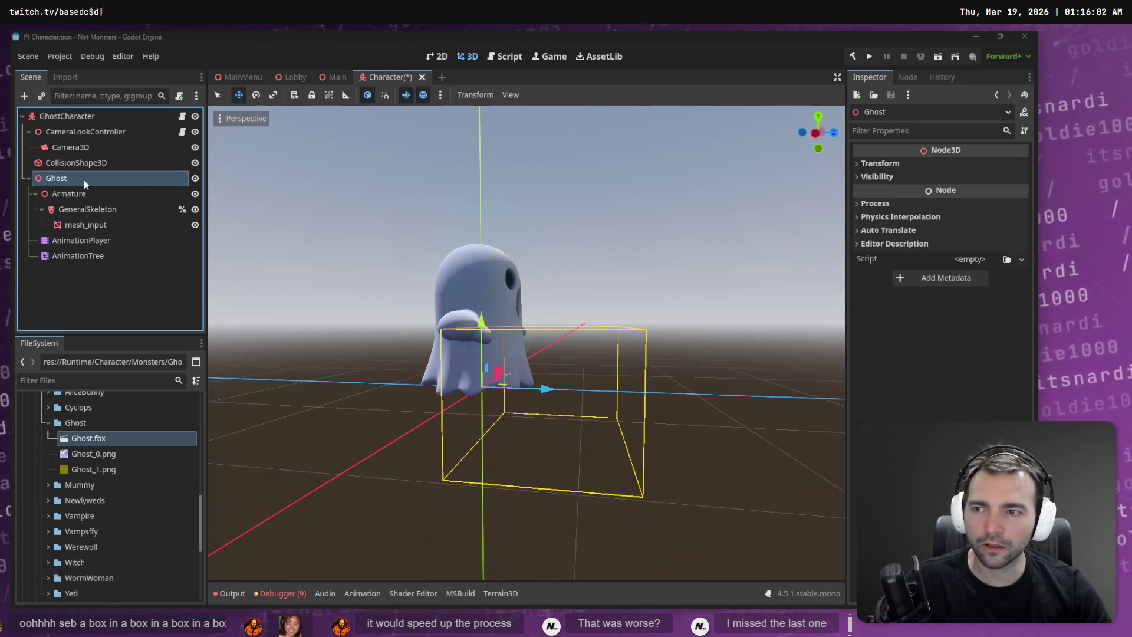
double_click(84, 178)
text(CharacterNode3D)
click(113, 328)
key(Return)
key(ctrl+s)
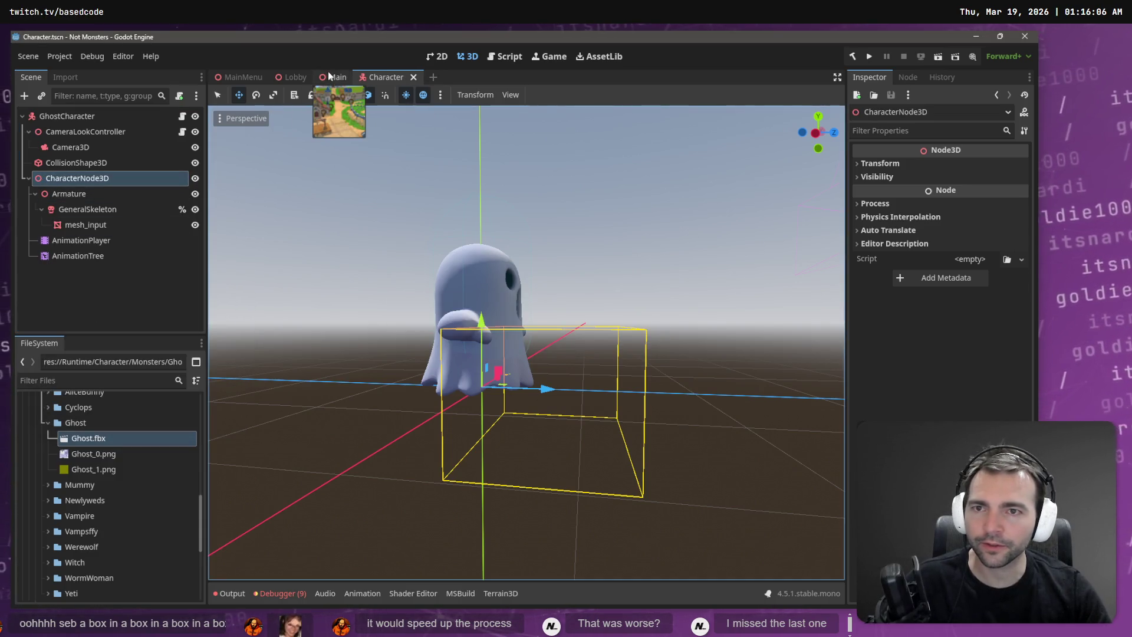
Step: Load Animations.fbx as an animation library into the AnimationPlayer
click(80, 240)
click(371, 453)
click(398, 490)
click(746, 187)
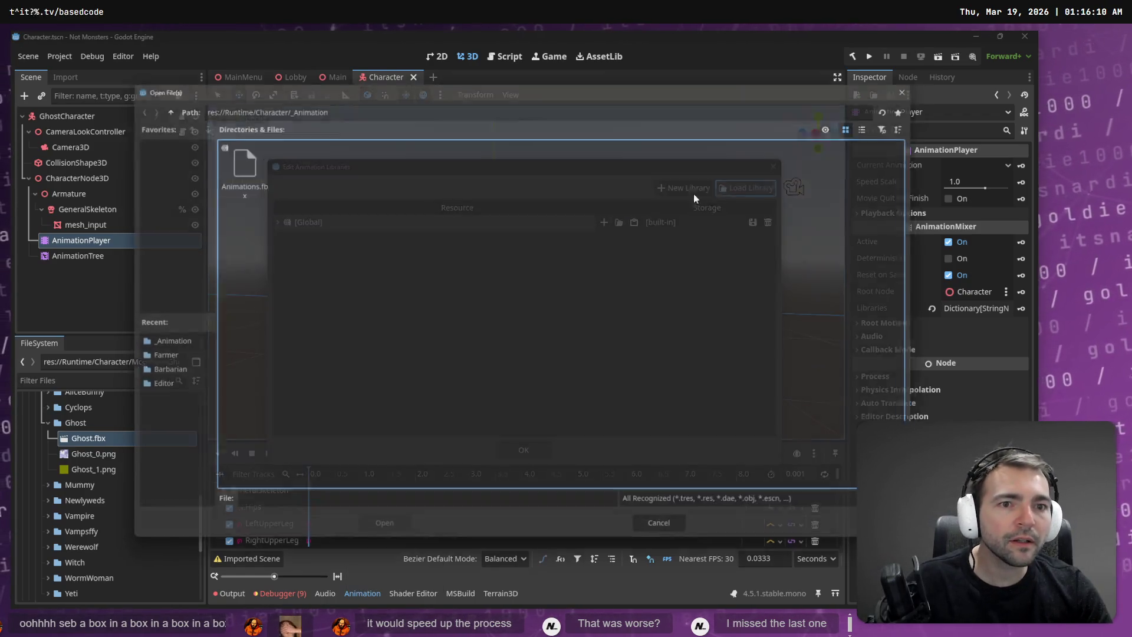
double_click(257, 171)
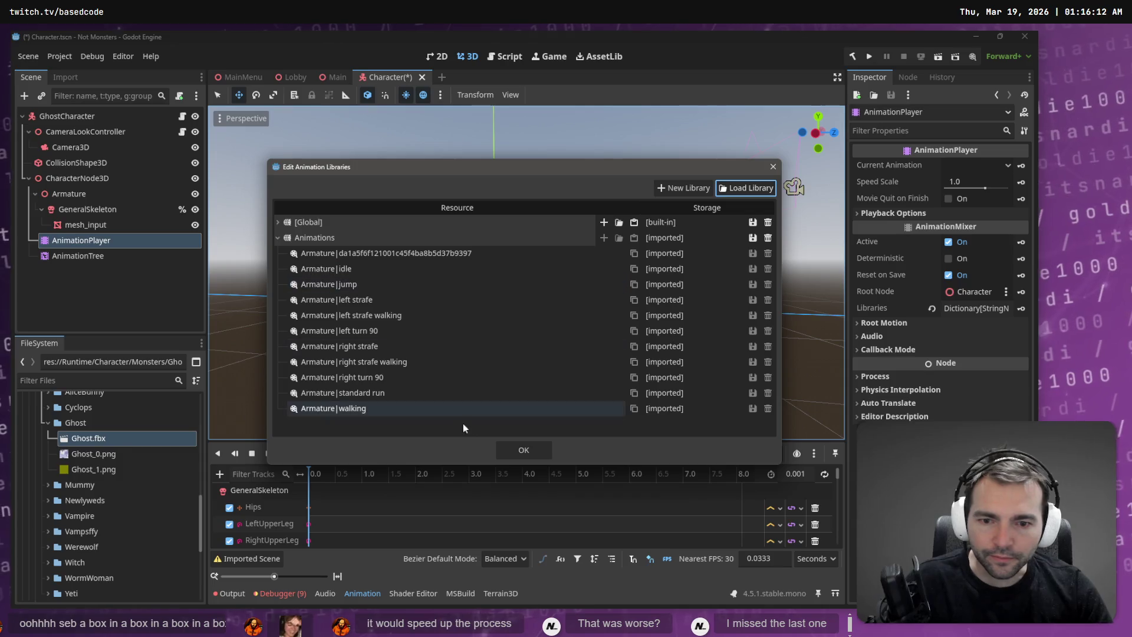
Step: Select 'Animations/Armature|standard run' in the AnimationPlayer and play it
click(513, 451)
click(509, 451)
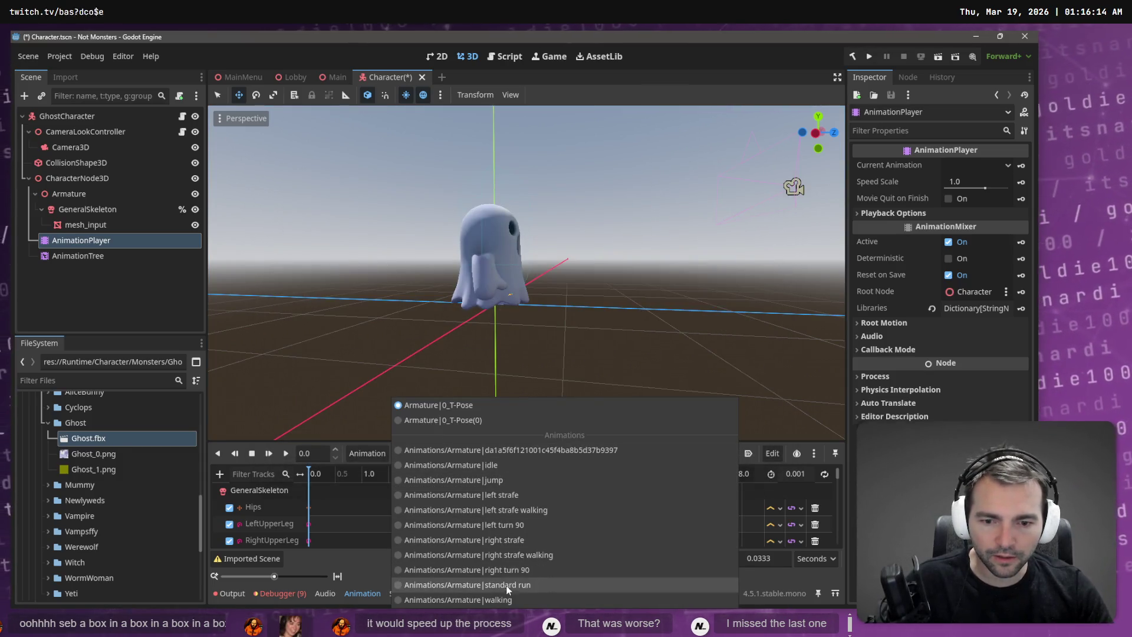
click(507, 583)
click(286, 455)
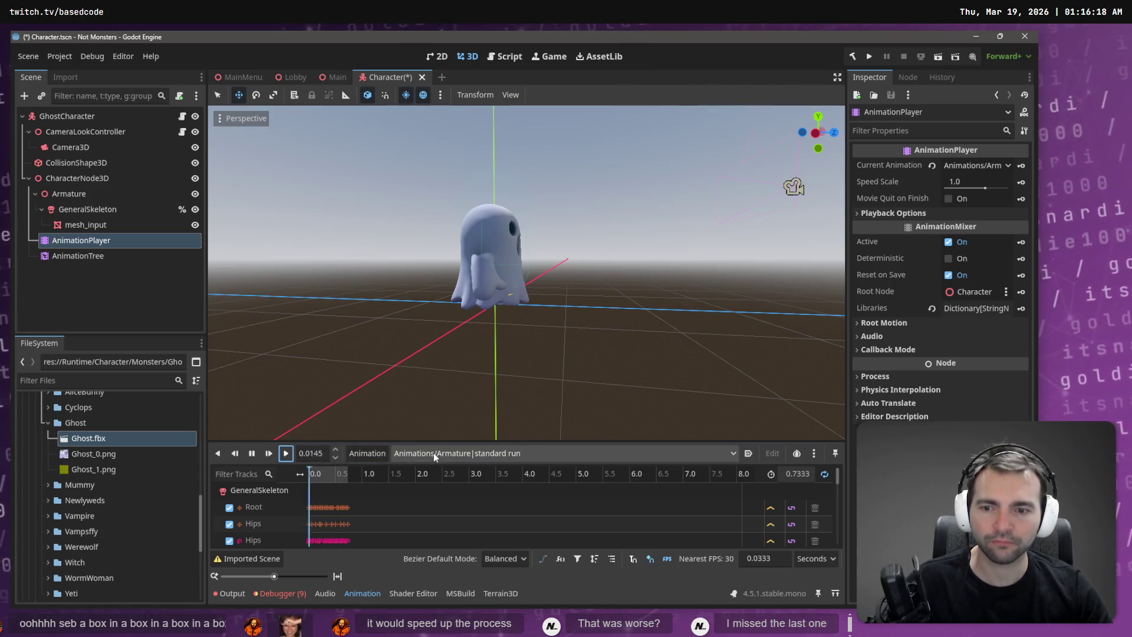
click(100, 245)
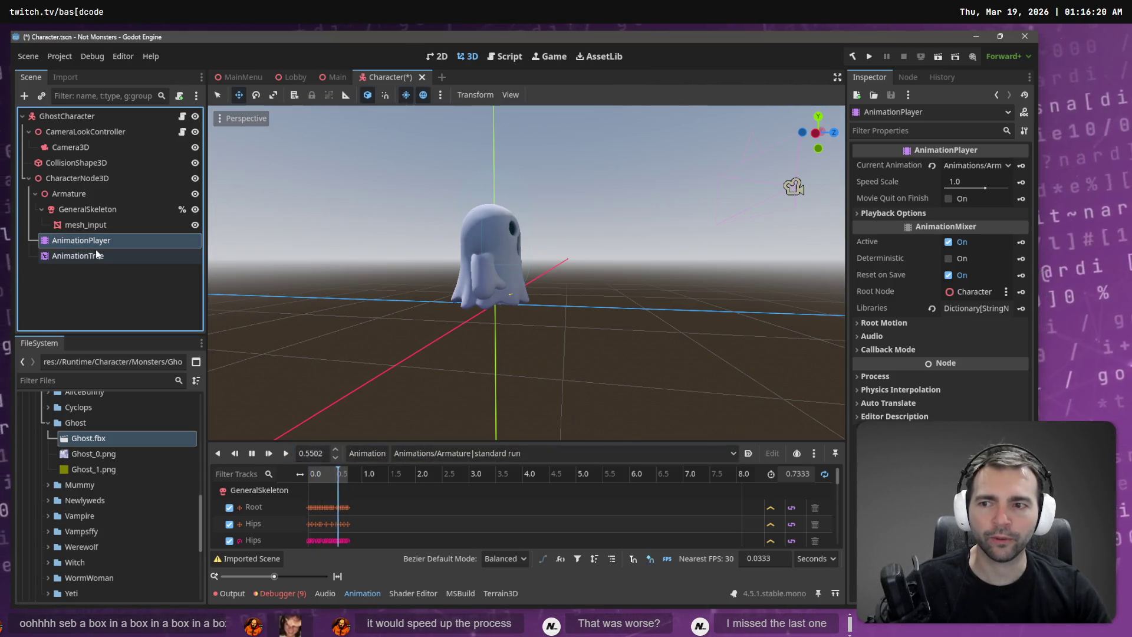
click(95, 258)
click(99, 242)
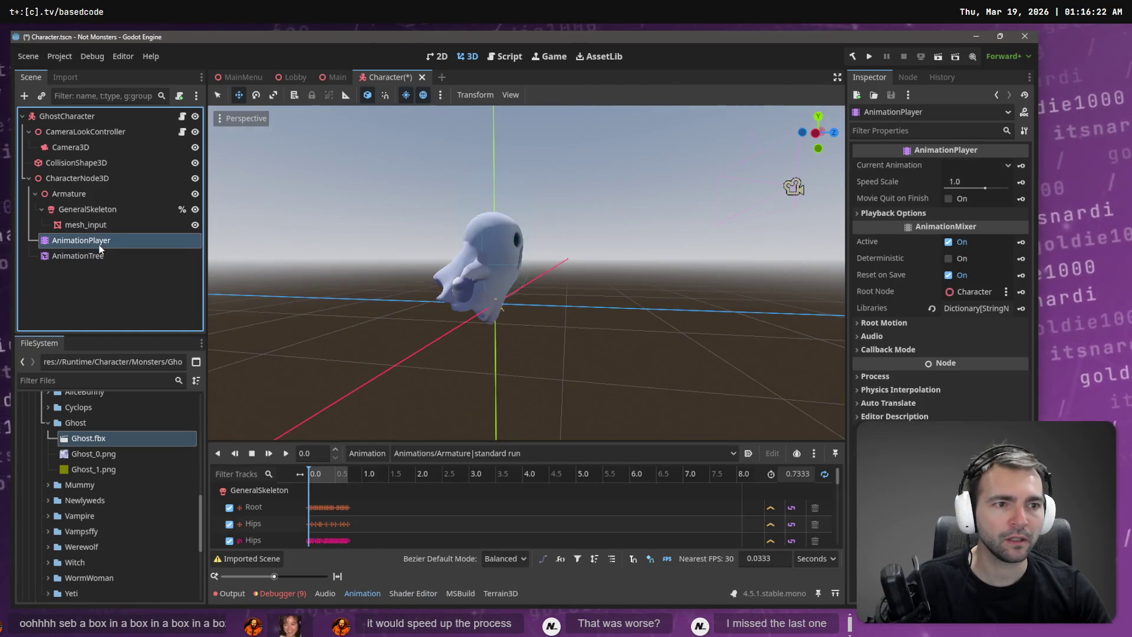
click(269, 453)
Step: Orbit and zoom the 3D viewport to watch the ghost run from the front and side
mouse_move(652, 330)
middle_down()
mouse_move(452, 332)
mouse_move(529, 321)
mouse_move(805, 371)
middle_up()
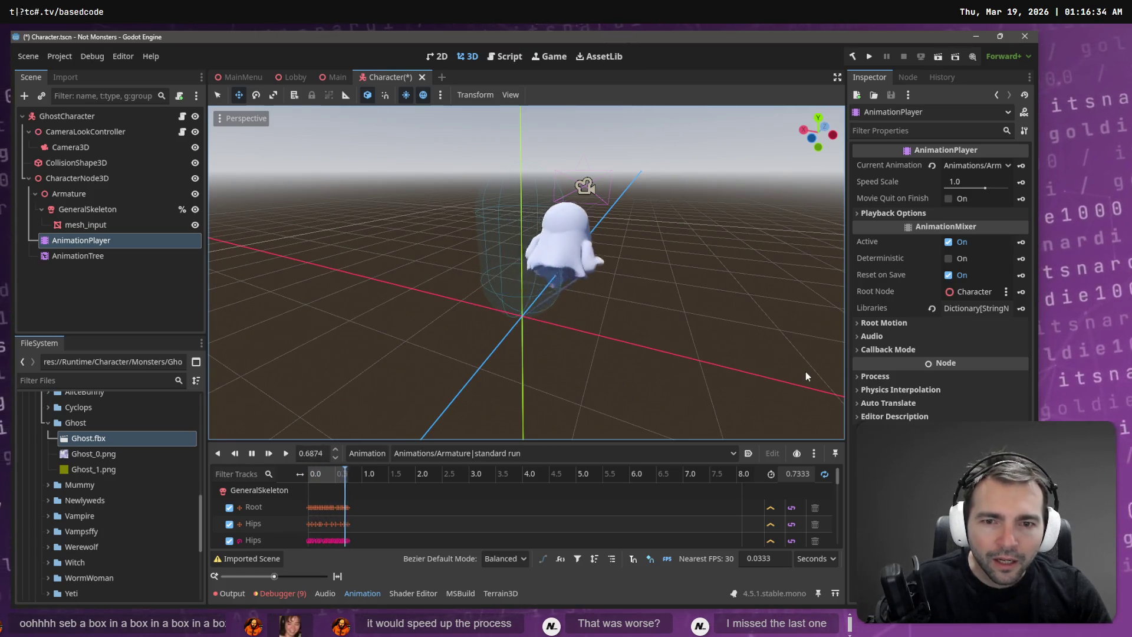
mouse_move(805, 372)
middle_down()
mouse_move(585, 334)
mouse_move(642, 333)
middle_up()
scroll(642, 337, down, 5)
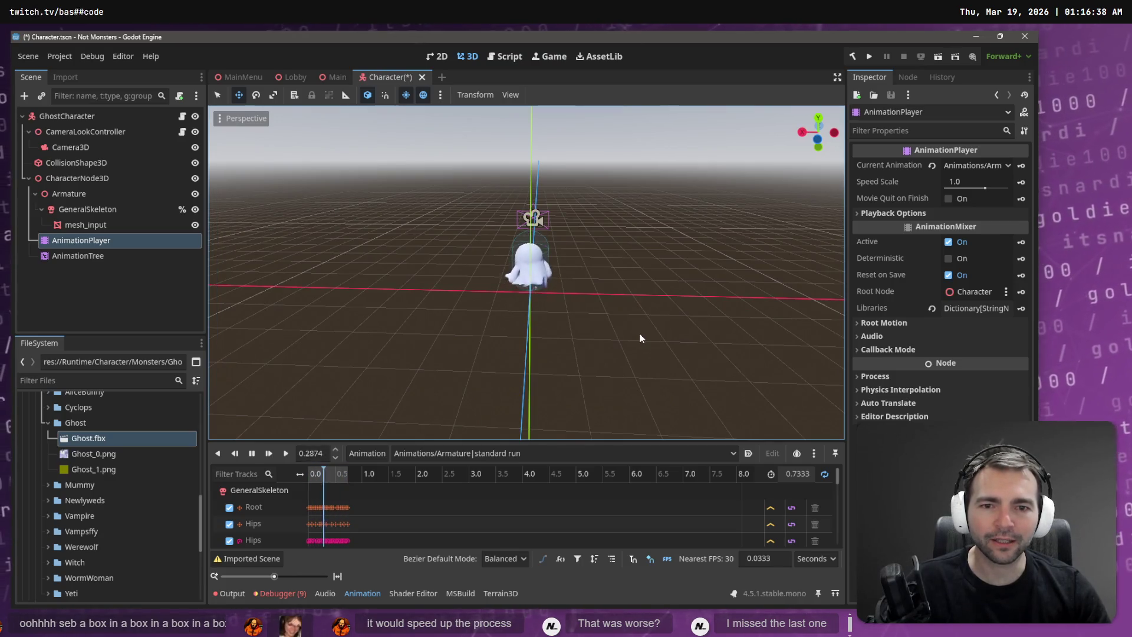
scroll(612, 285, up, 10)
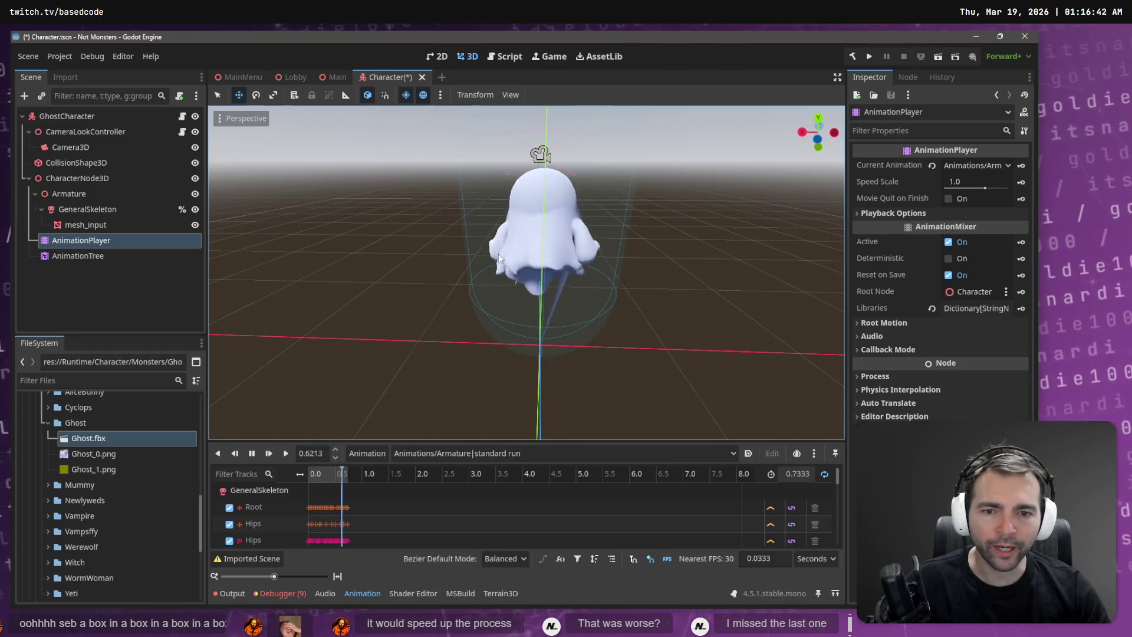
middle_drag(567, 352, 425, 313)
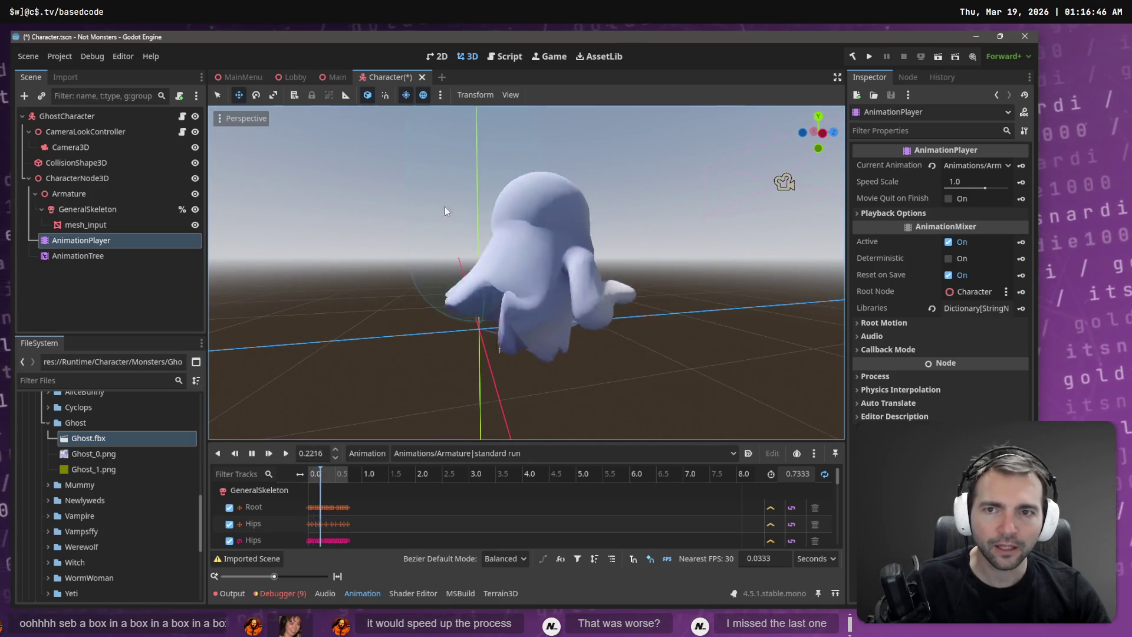
key(alt+Tab)
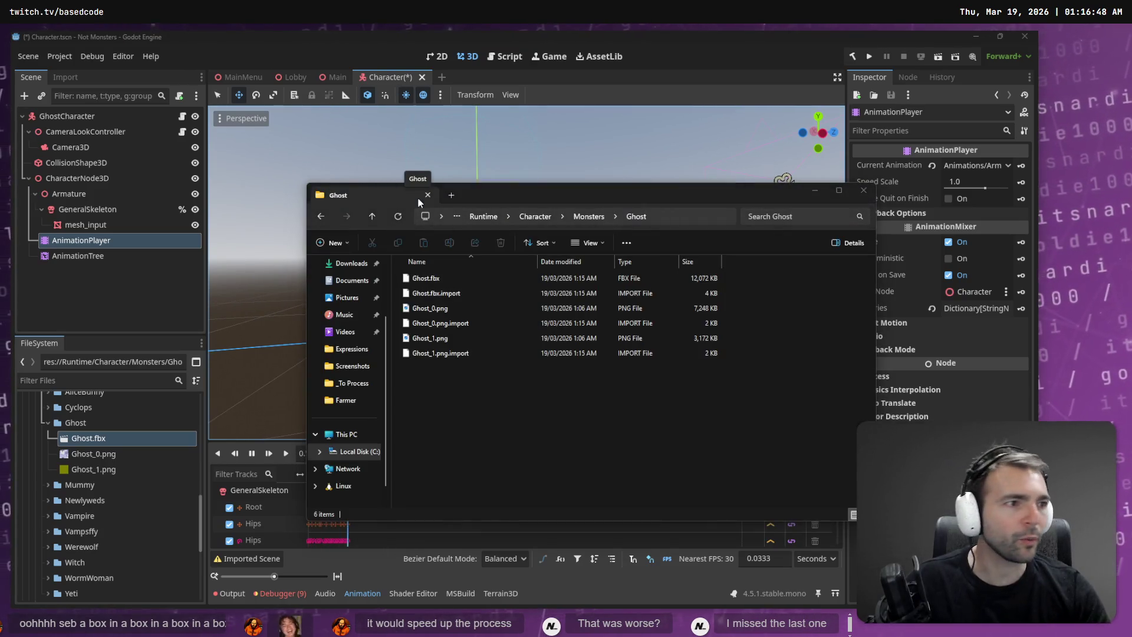
Step: Paint strong CC_Base_Hip weight over the ghost's lower and middle body
key(alt+Tab)
middle_drag(471, 364, 412, 283)
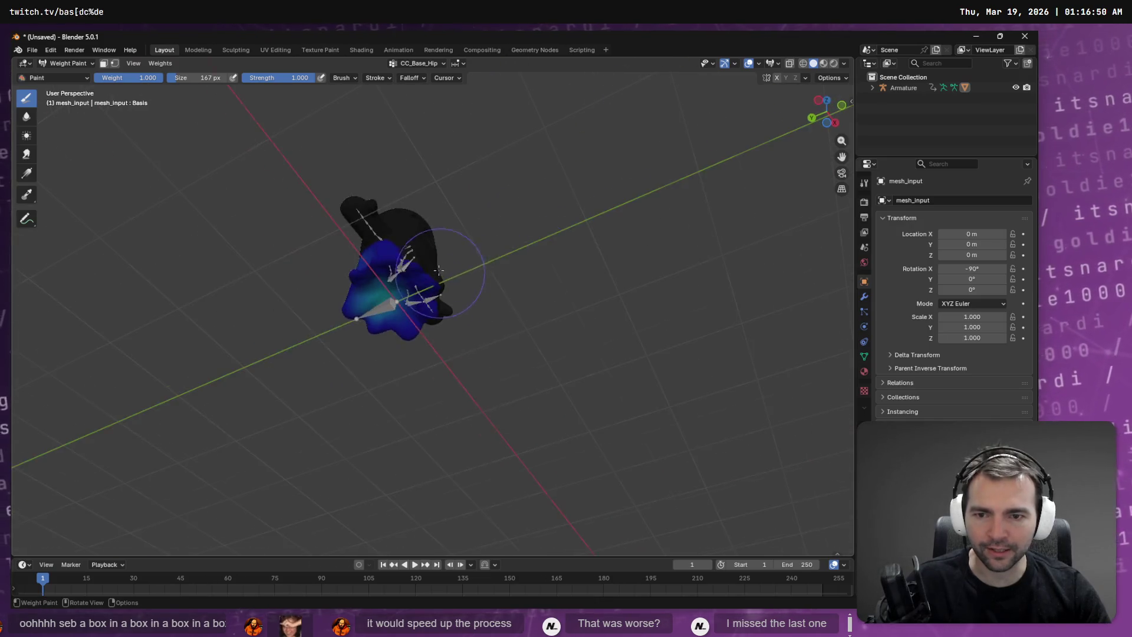
scroll(391, 240, up, 6)
mouse_move(391, 240)
shift+middle_down()
mouse_move(316, 230)
mouse_move(424, 307)
mouse_move(462, 275)
shift+middle_up()
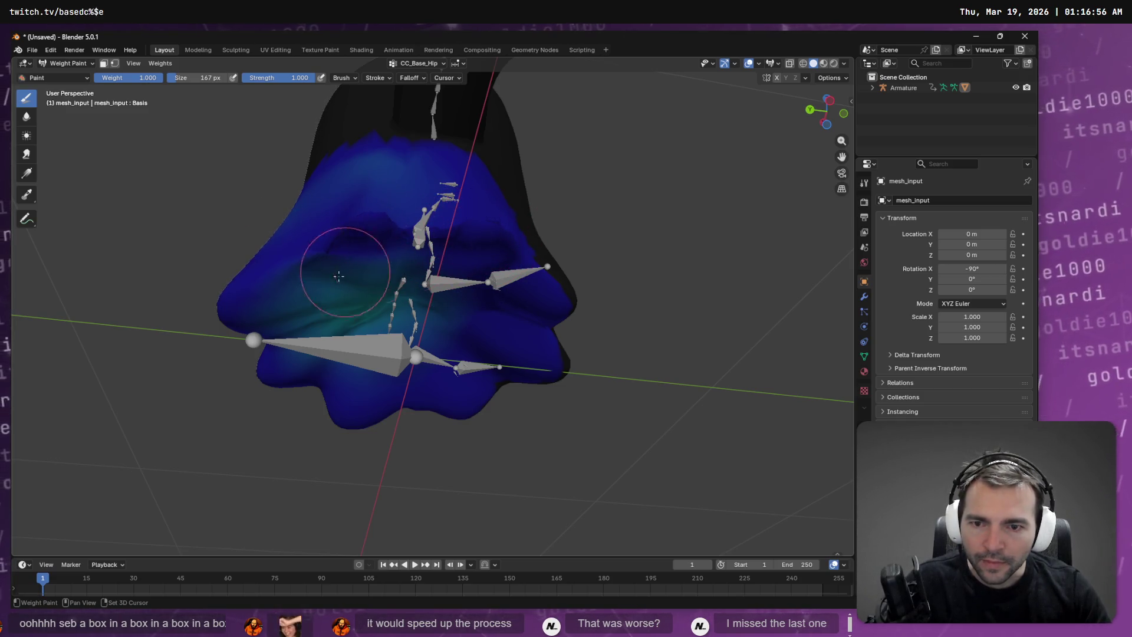
middle_drag(439, 312, 451, 385)
drag(477, 415, 413, 412)
middle_drag(412, 412, 454, 203)
mouse_move(454, 203)
mouse_down()
mouse_move(451, 193)
mouse_move(342, 215)
mouse_up()
middle_drag(342, 215, 354, 298)
drag(353, 298, 314, 327)
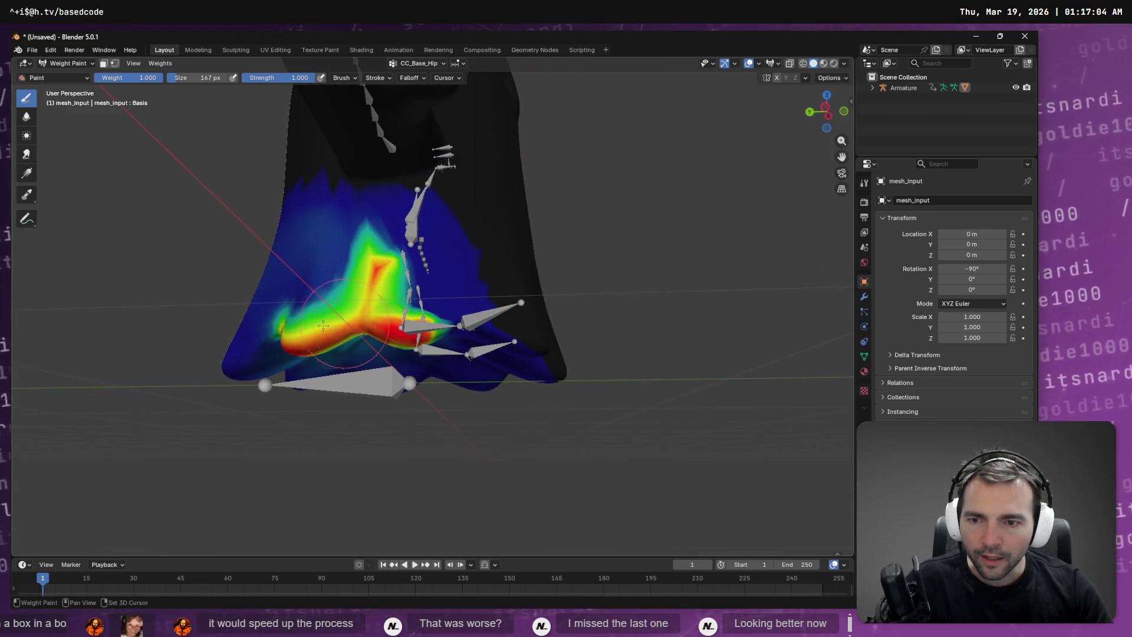
Step: Smooth the red hip patch into green and yellow, then into a soft teal blend
mouse_move(390, 323)
ctrl+mouse_down()
mouse_move(371, 259)
mouse_move(422, 287)
ctrl+mouse_up()
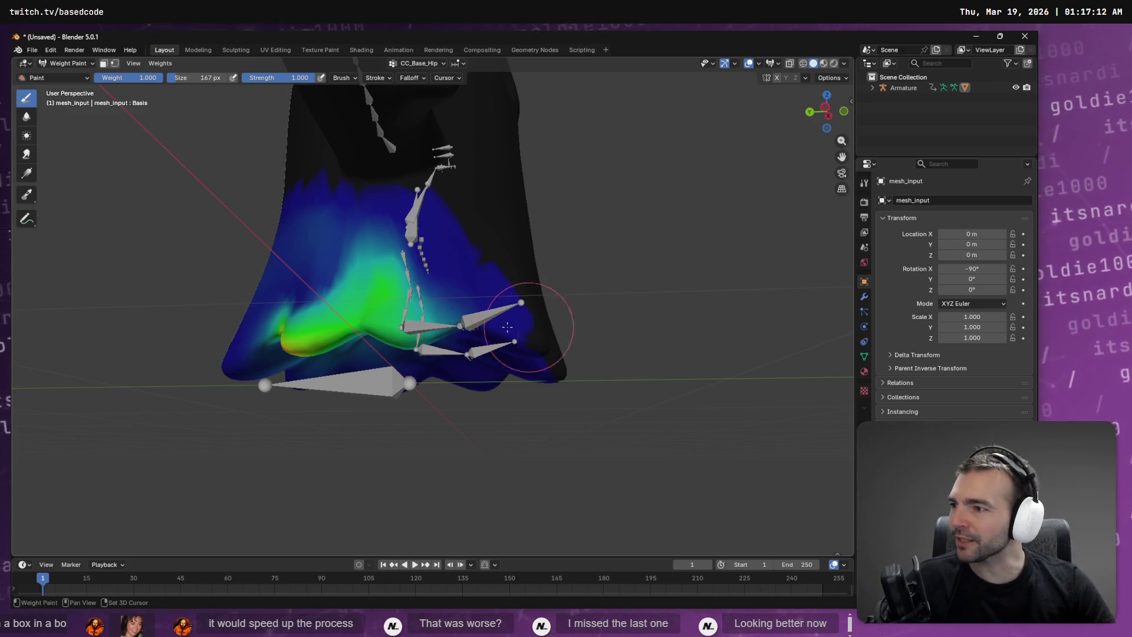
middle_drag(355, 380, 409, 203)
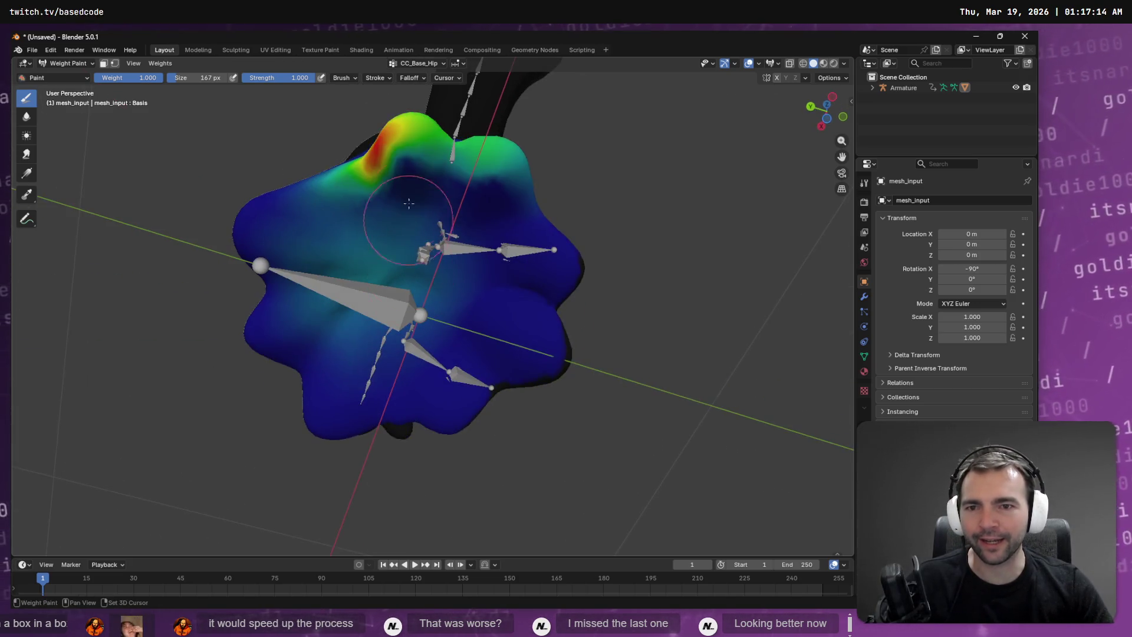
mouse_move(288, 199)
middle_down()
mouse_move(404, 121)
mouse_move(377, 277)
mouse_move(335, 303)
middle_up()
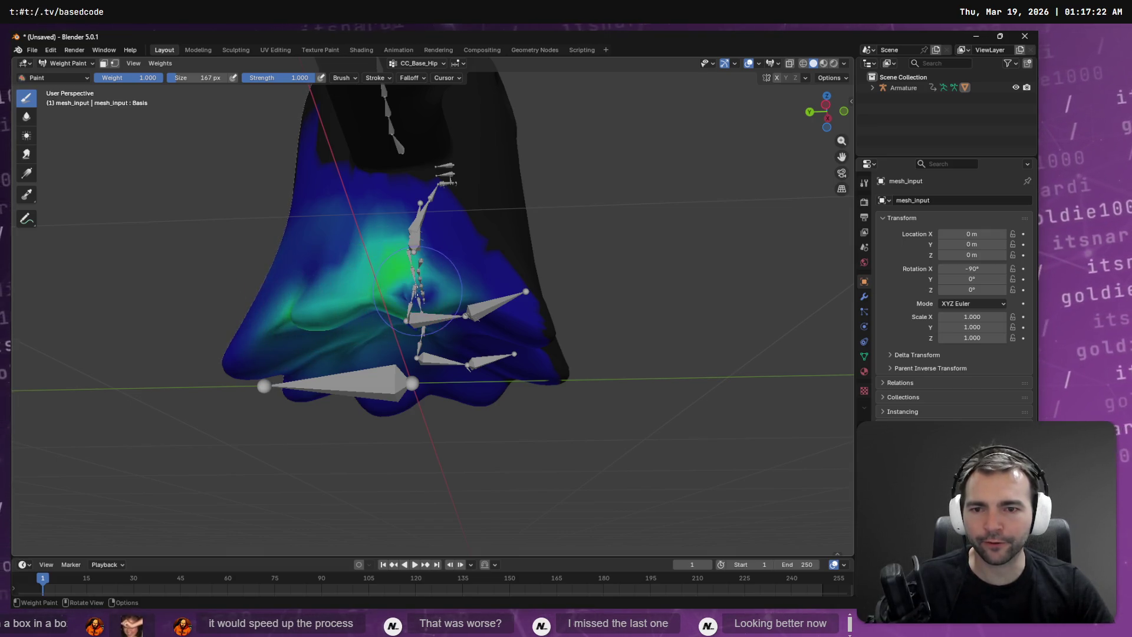
mouse_move(389, 275)
shift+mouse_down()
mouse_move(356, 296)
mouse_move(379, 291)
shift+mouse_up()
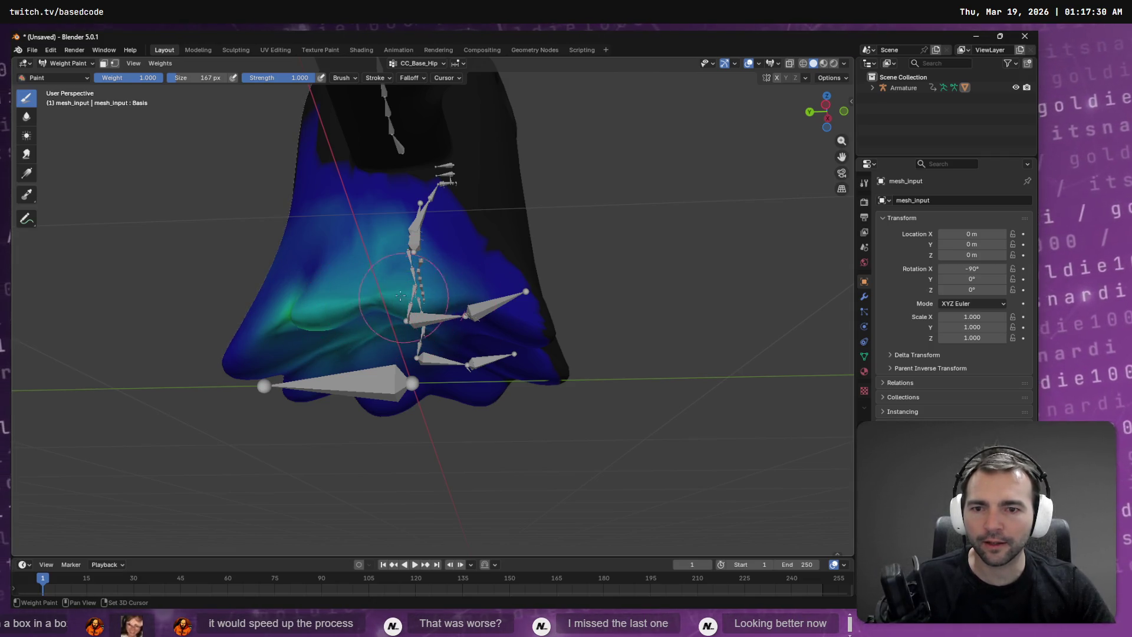
middle_drag(302, 333, 450, 272)
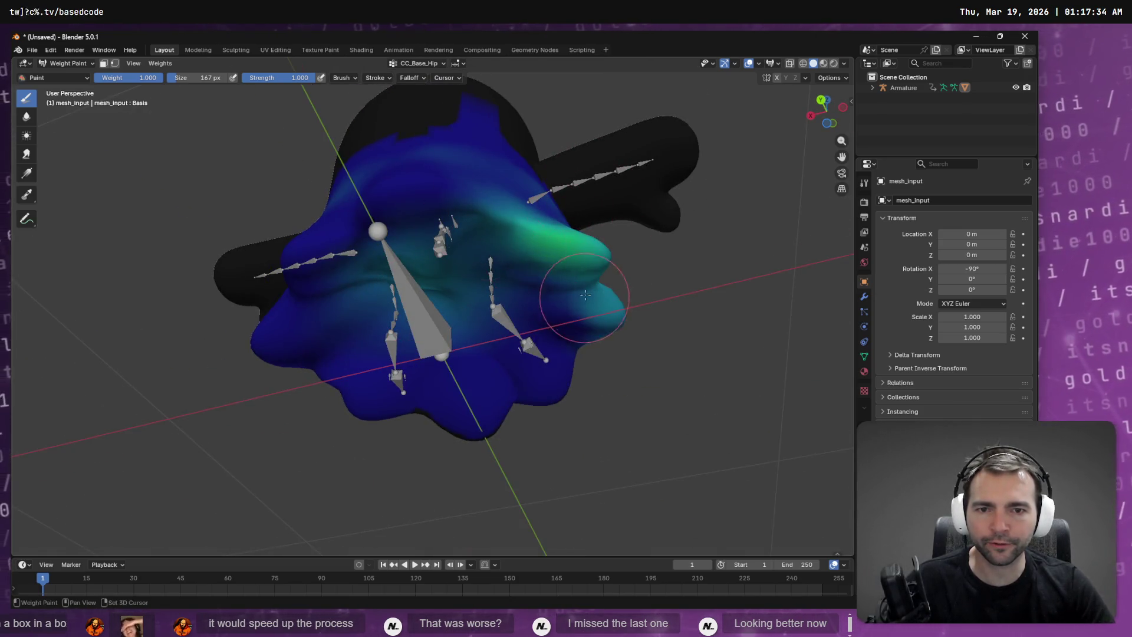
key(alt+Tab)
key(alt+Tab)
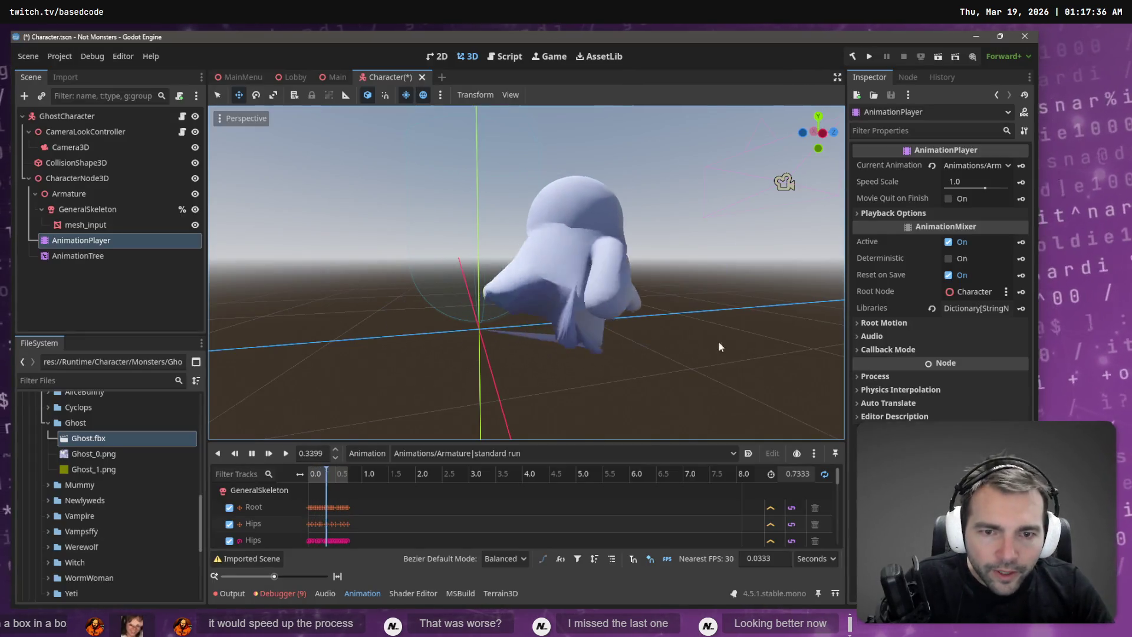
Step: Orbit the Godot viewport around the running ghost to see the run from above
mouse_move(557, 345)
middle_down()
mouse_move(636, 358)
mouse_move(584, 265)
middle_up()
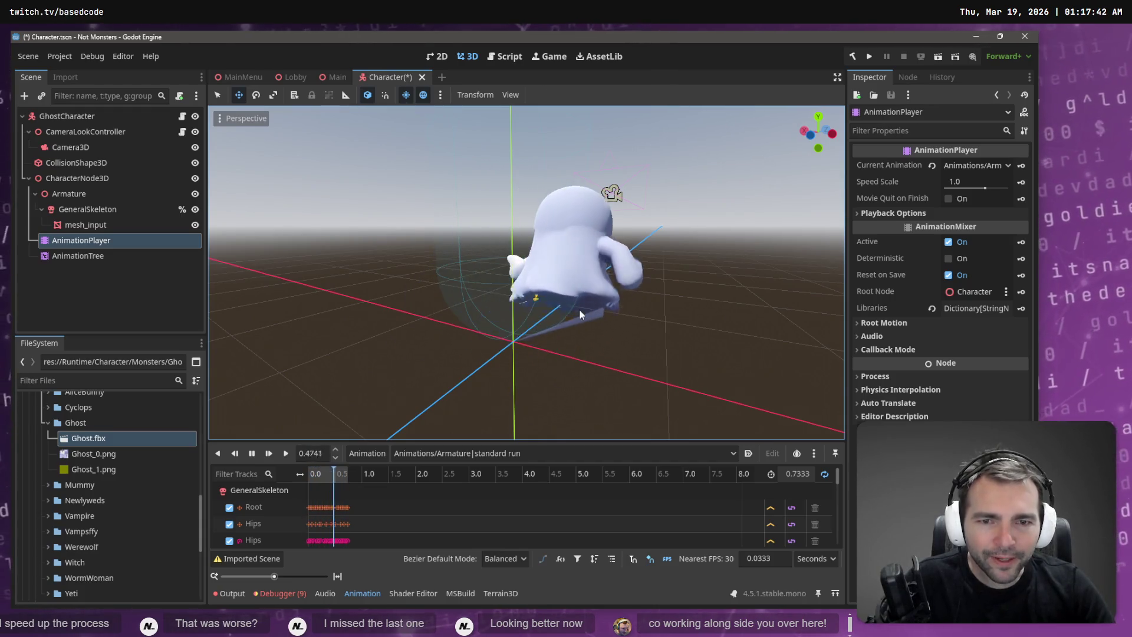
key(alt+Tab)
key(alt+Tab)
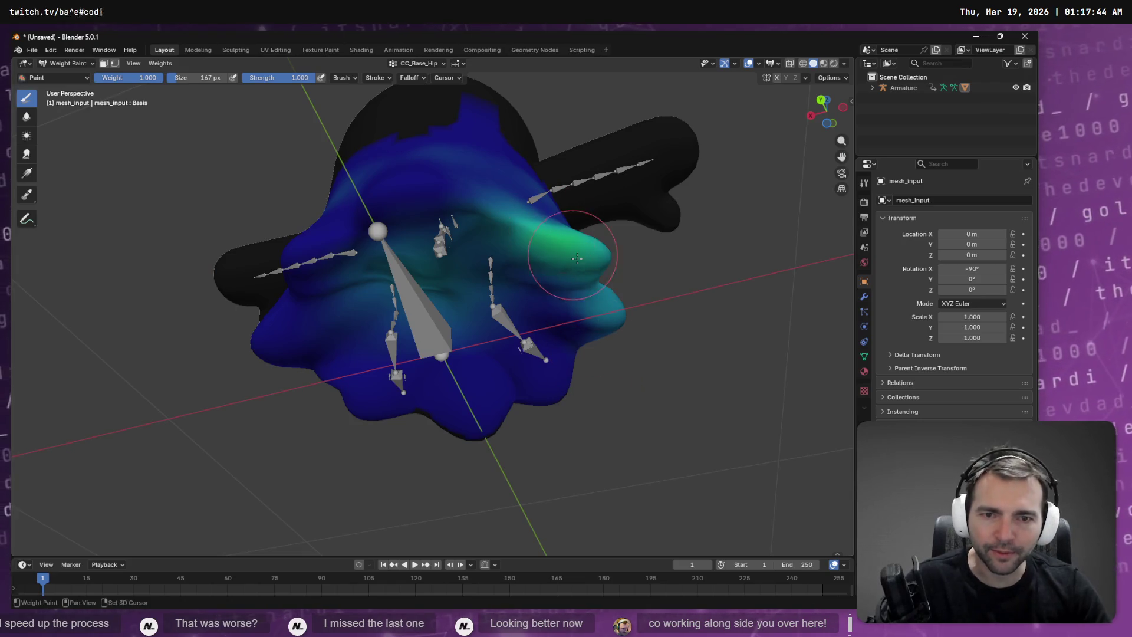
Step: Orbit around the ghost to review the hip weights from the side, top and front
middle_drag(591, 297, 555, 311)
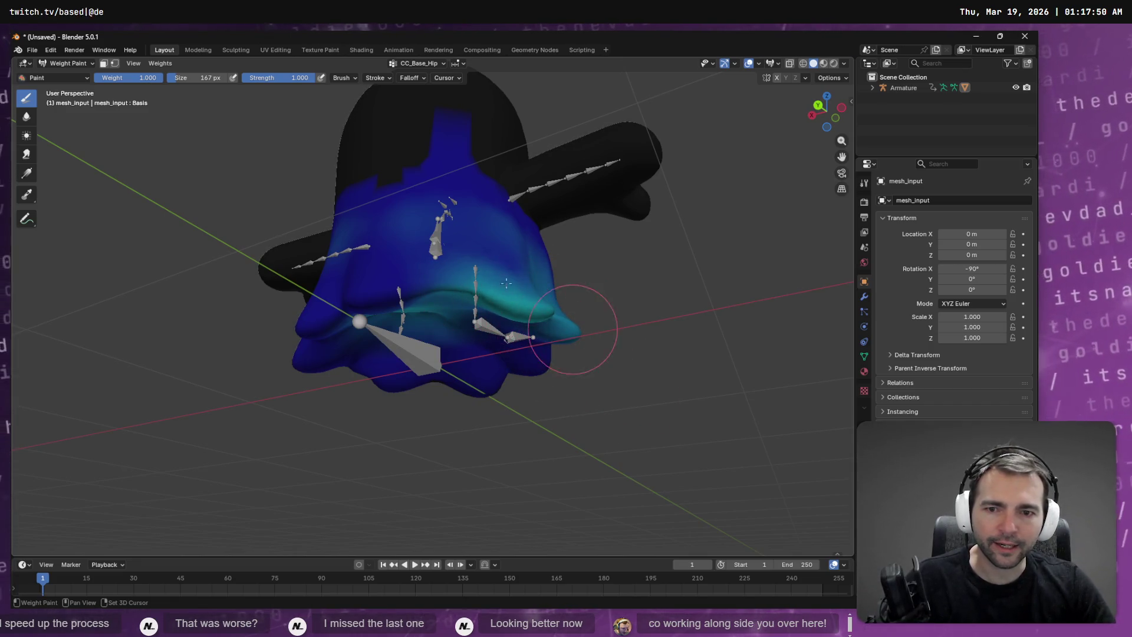
middle_drag(518, 340, 583, 302)
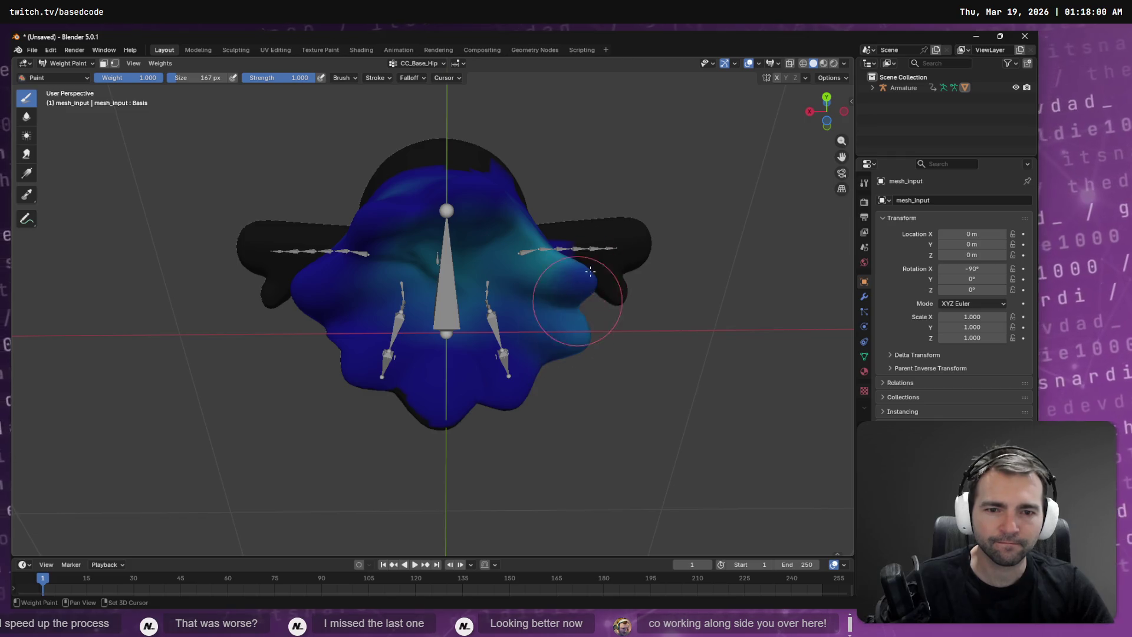
mouse_move(699, 318)
middle_down()
mouse_move(655, 301)
mouse_move(548, 187)
middle_up()
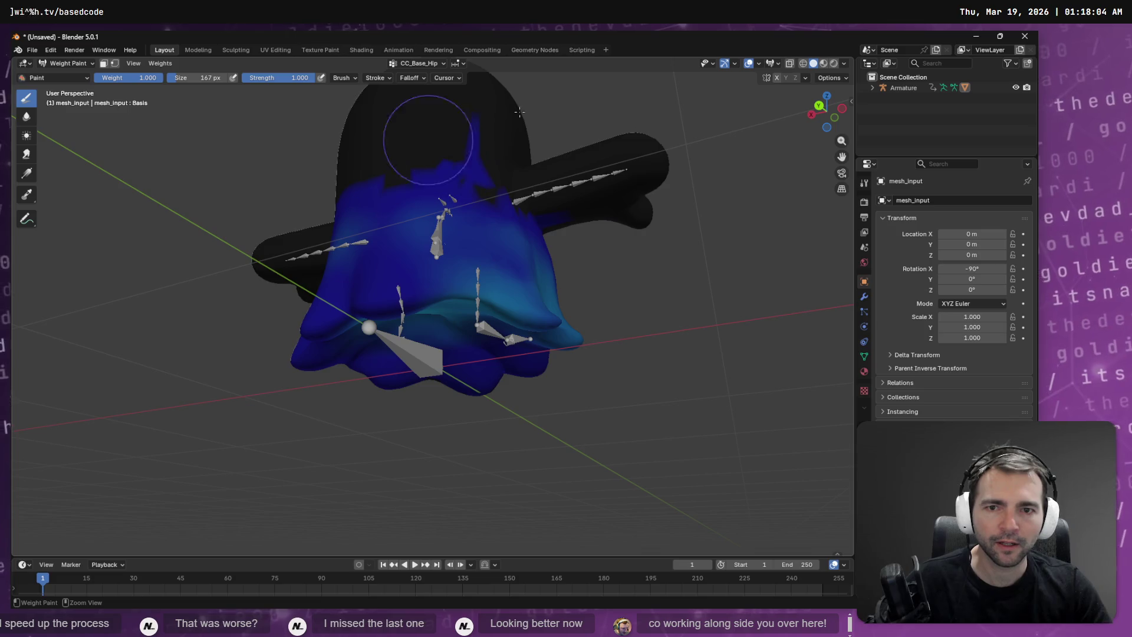
middle_drag(593, 156, 547, 408)
middle_drag(589, 336, 566, 165)
Step: Make CC_Base_L_ToeBase the active vertex group from the group list
click(420, 63)
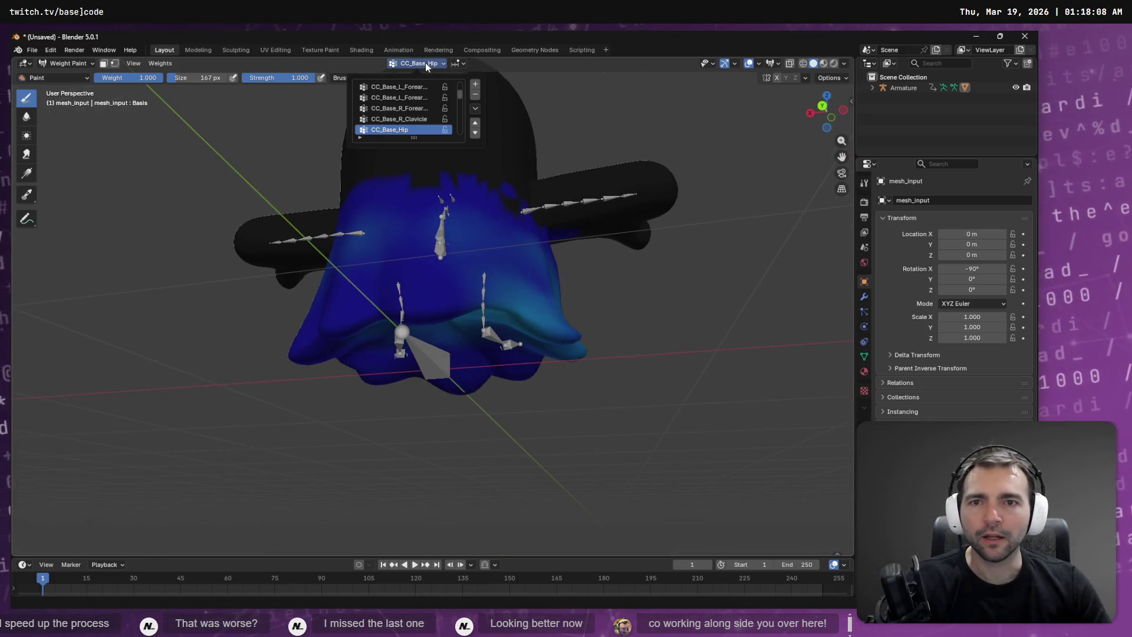
ctrl+scroll(405, 105, down, 5)
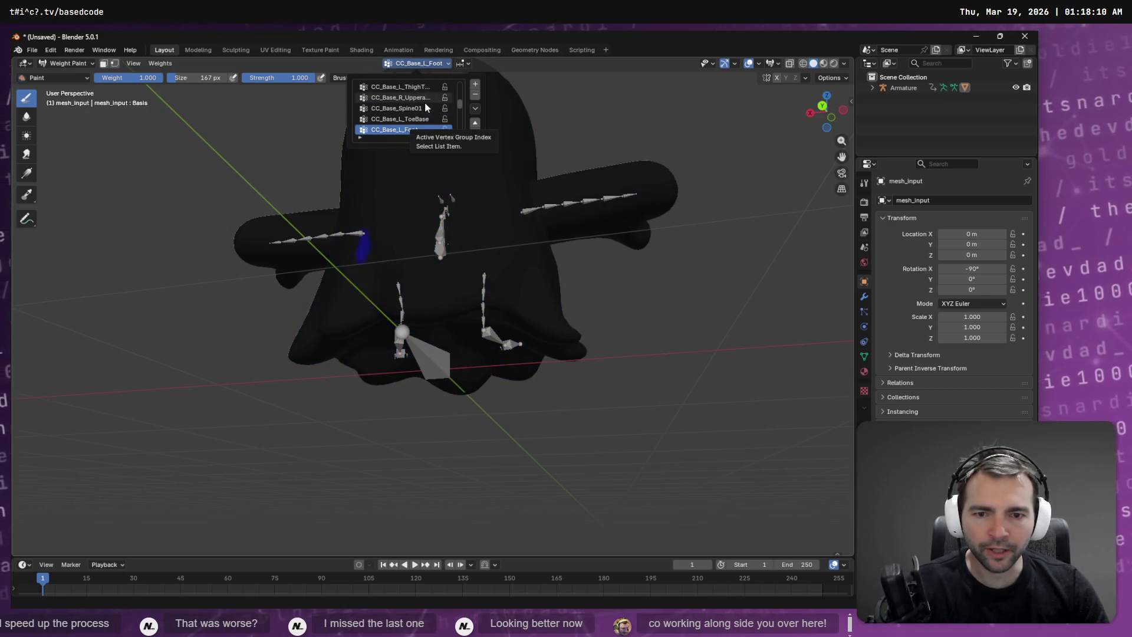
ctrl+scroll(424, 103, up, 2)
ctrl+scroll(424, 103, down, 1)
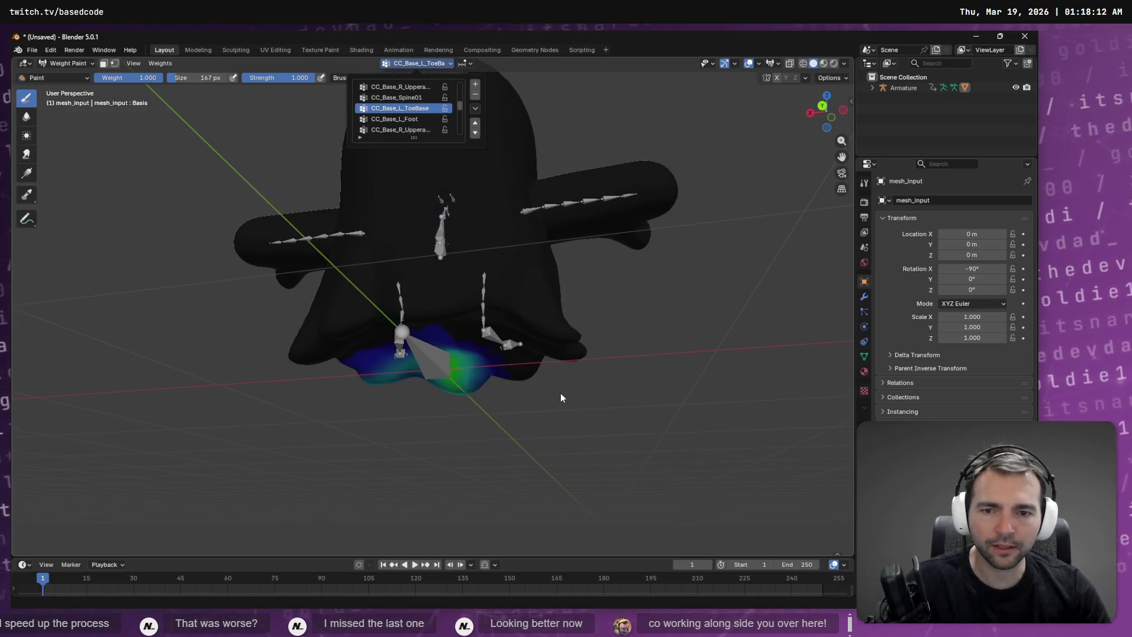
key(alt+Tab)
key(alt+Tab)
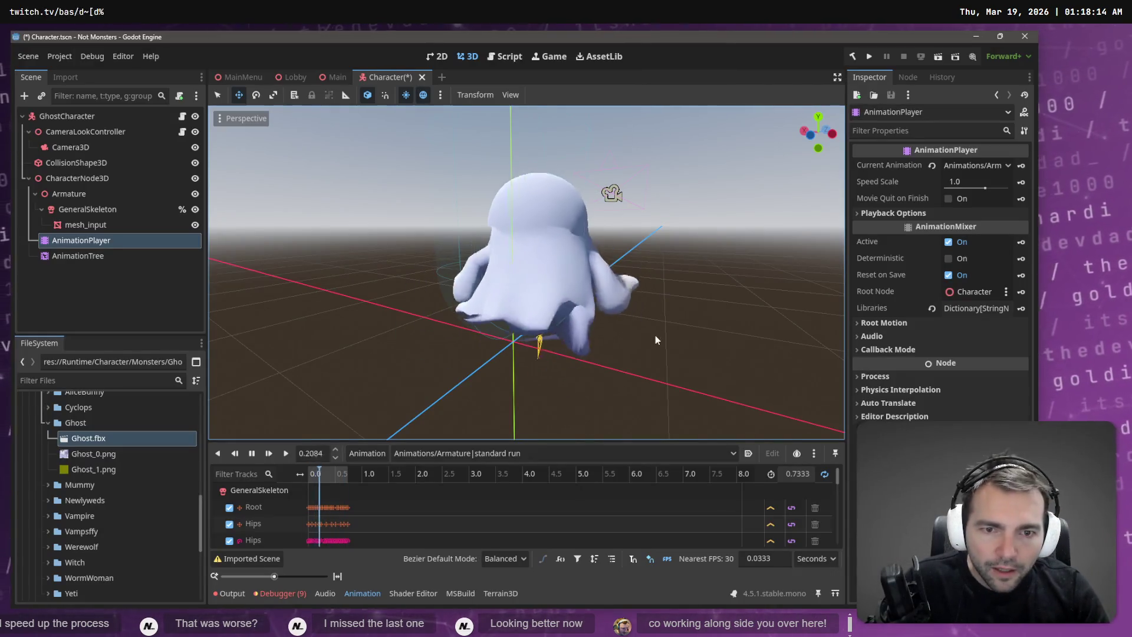
Step: View the running ghost close from the front in Godot, then face the ghost in Blender
mouse_move(656, 347)
middle_down()
mouse_move(511, 320)
mouse_move(343, 313)
middle_up()
scroll(363, 328, down, 10)
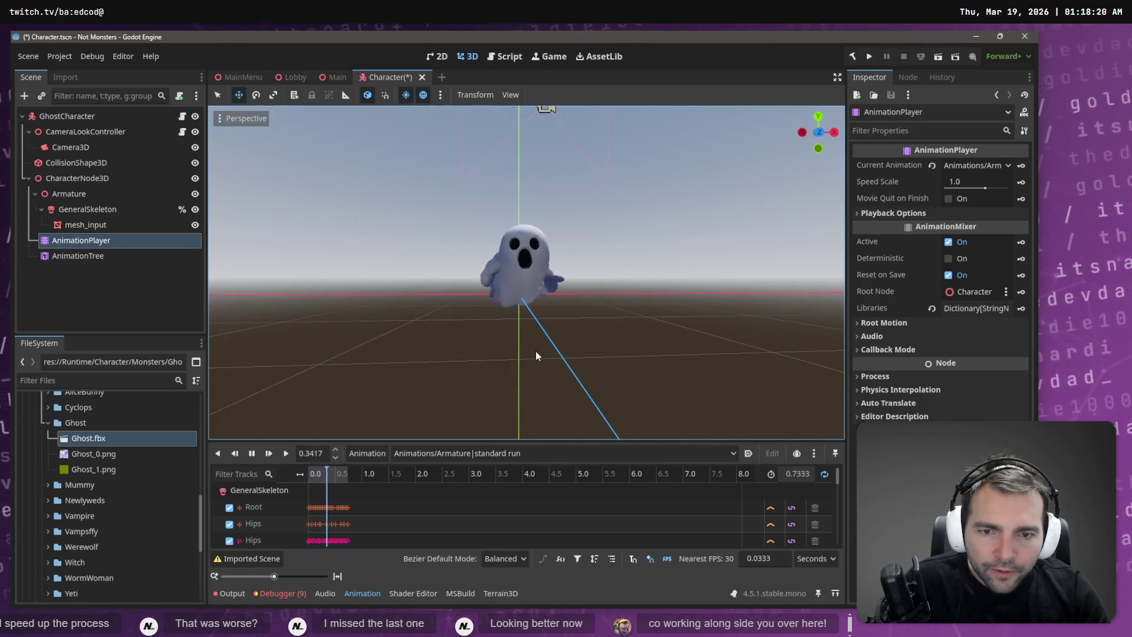
key(alt+Tab)
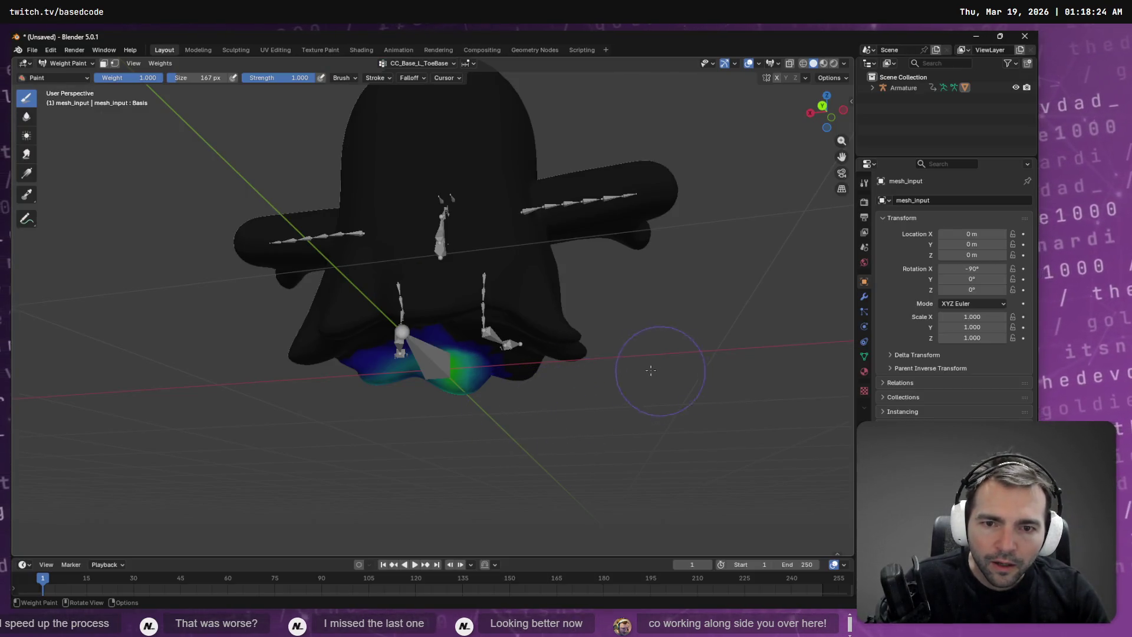
mouse_move(650, 369)
middle_down()
mouse_move(460, 384)
mouse_move(422, 373)
mouse_move(433, 379)
mouse_move(430, 254)
middle_up()
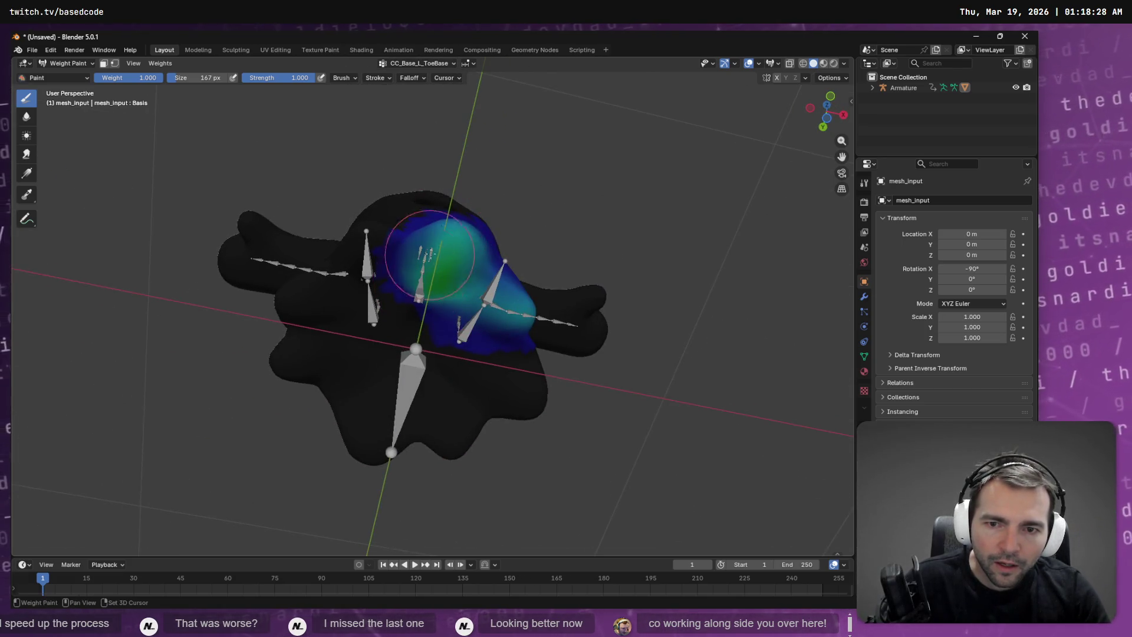
Step: Lower the weights mid-body, then check the running ghost in Godot
shift+drag(441, 283, 444, 272)
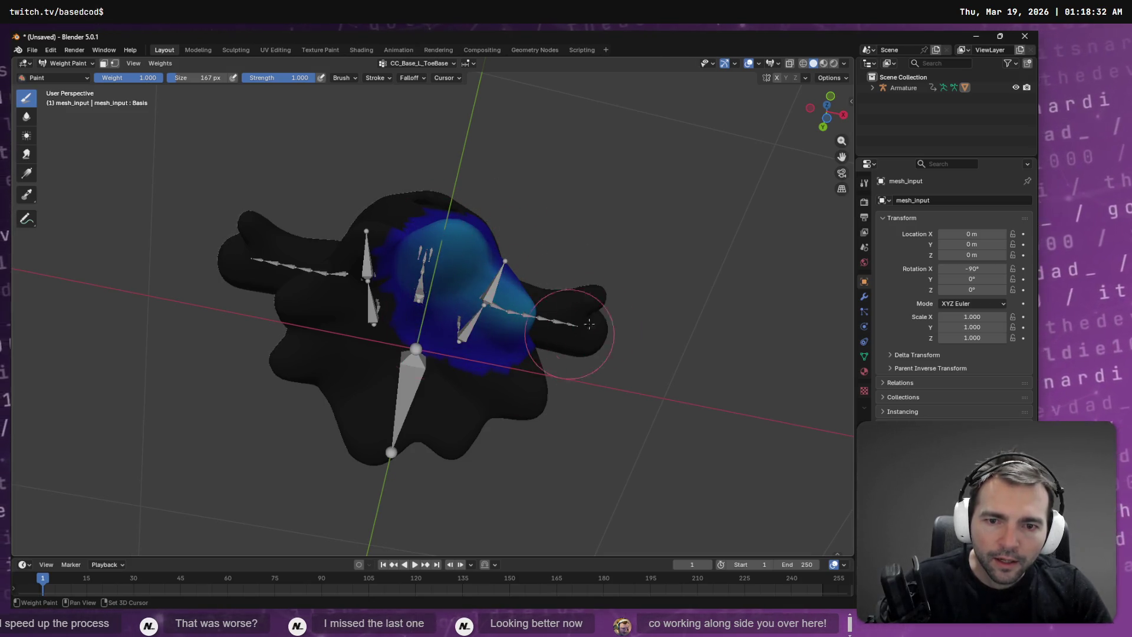
middle_drag(589, 323, 501, 354)
key(alt+Tab)
middle_drag(462, 316, 758, 352)
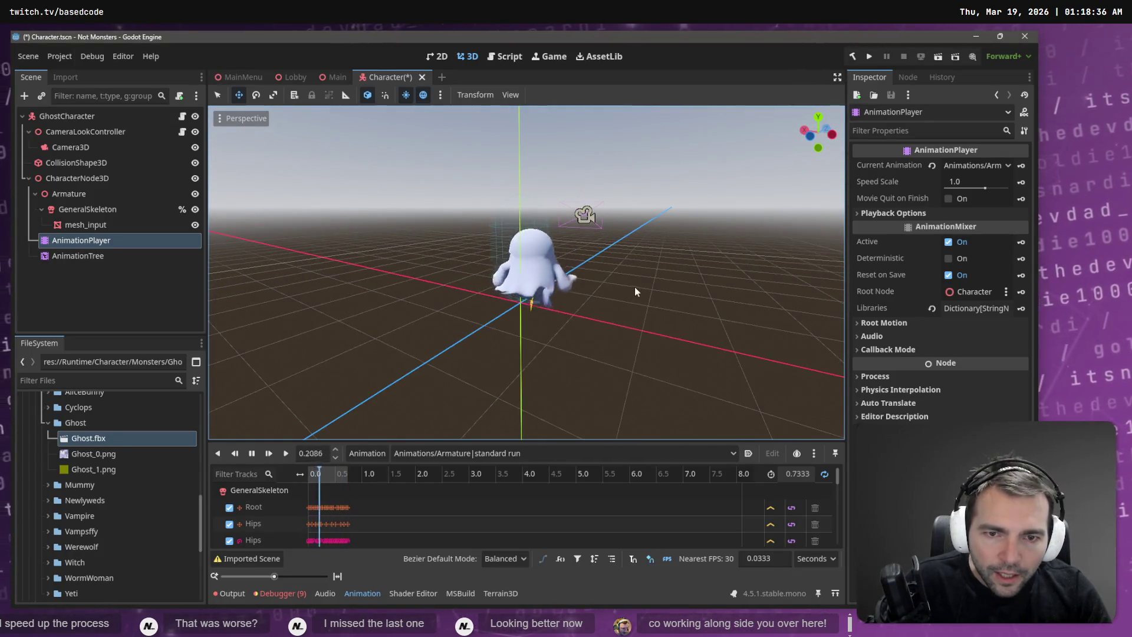
scroll(634, 287, up, 6)
scroll(619, 213, up, 3)
scroll(604, 215, down, 6)
key(alt+Tab)
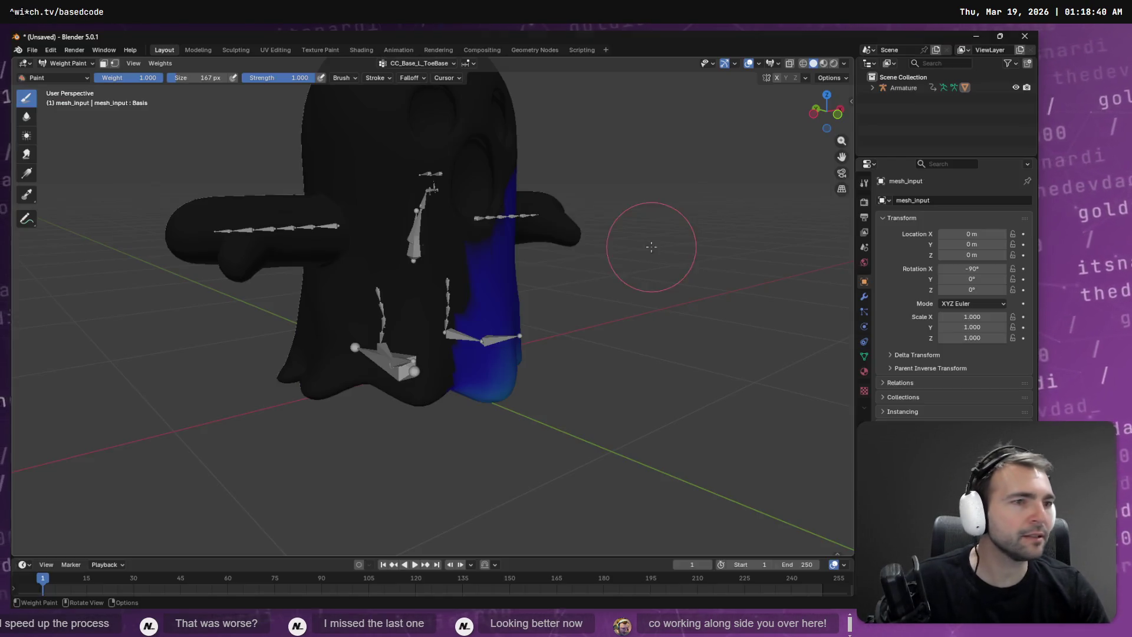
Step: Make CC_Base_Head the active vertex group to paint
click(431, 64)
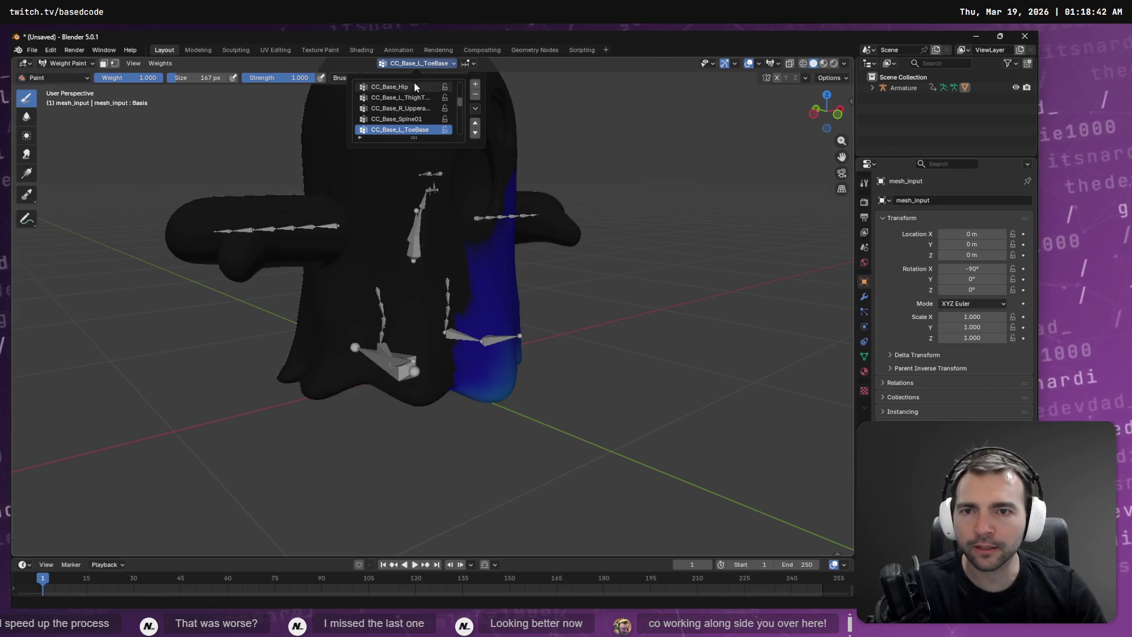
scroll(414, 86, up, 1)
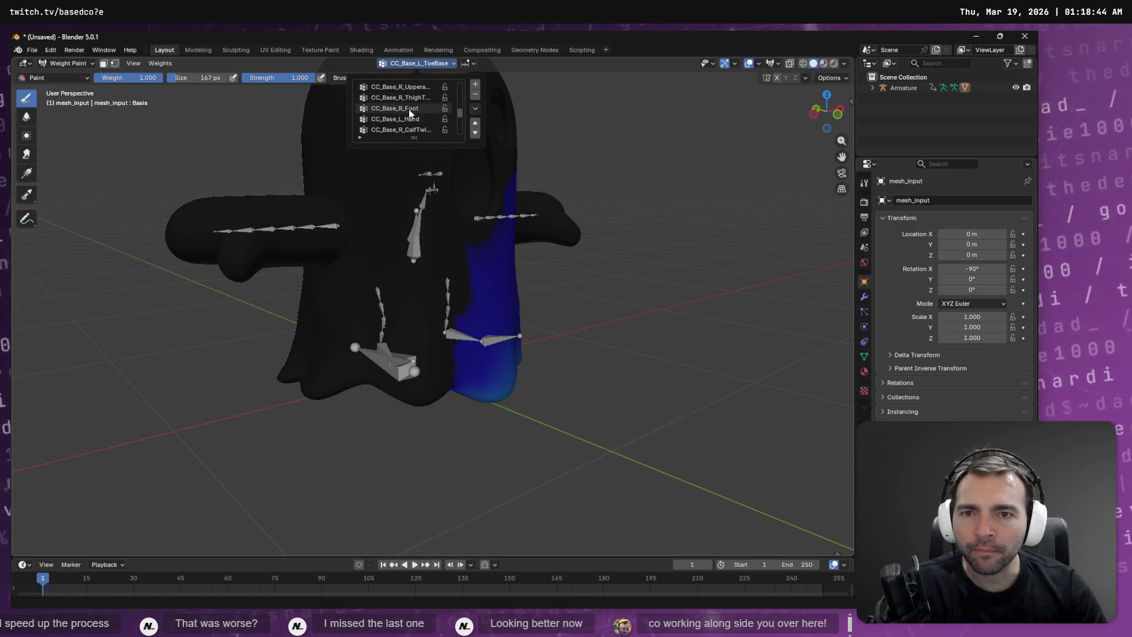
scroll(419, 126, down, 2)
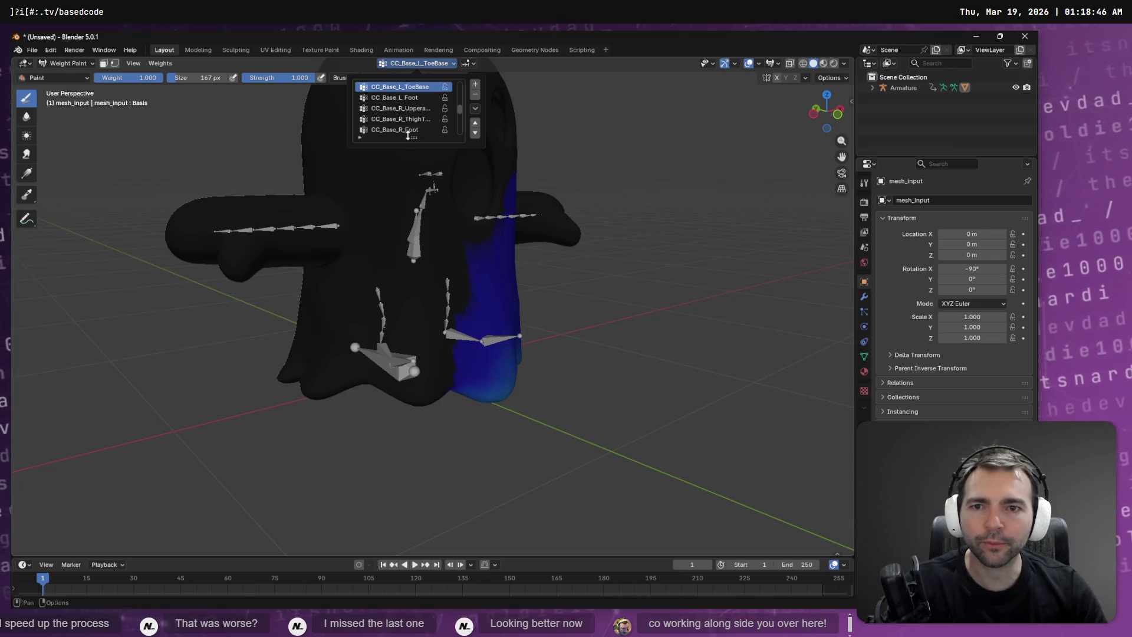
click(412, 128)
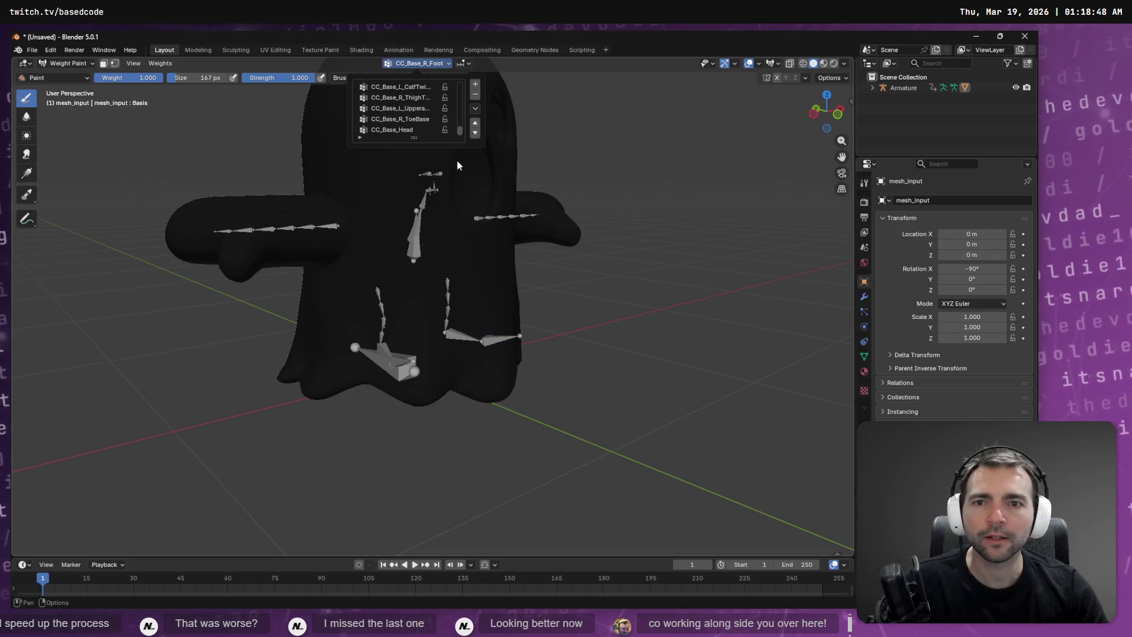
click(412, 129)
Step: Subtract CC_Base_Head weight from the lower face toward zero and blend it
middle_drag(240, 182, 478, 209)
scroll(447, 210, down, 5)
scroll(478, 209, up, 3)
ctrl+drag(478, 210, 520, 242)
mouse_move(500, 197)
ctrl+mouse_down()
mouse_move(454, 171)
mouse_move(439, 259)
mouse_move(498, 233)
mouse_move(400, 222)
ctrl+mouse_up()
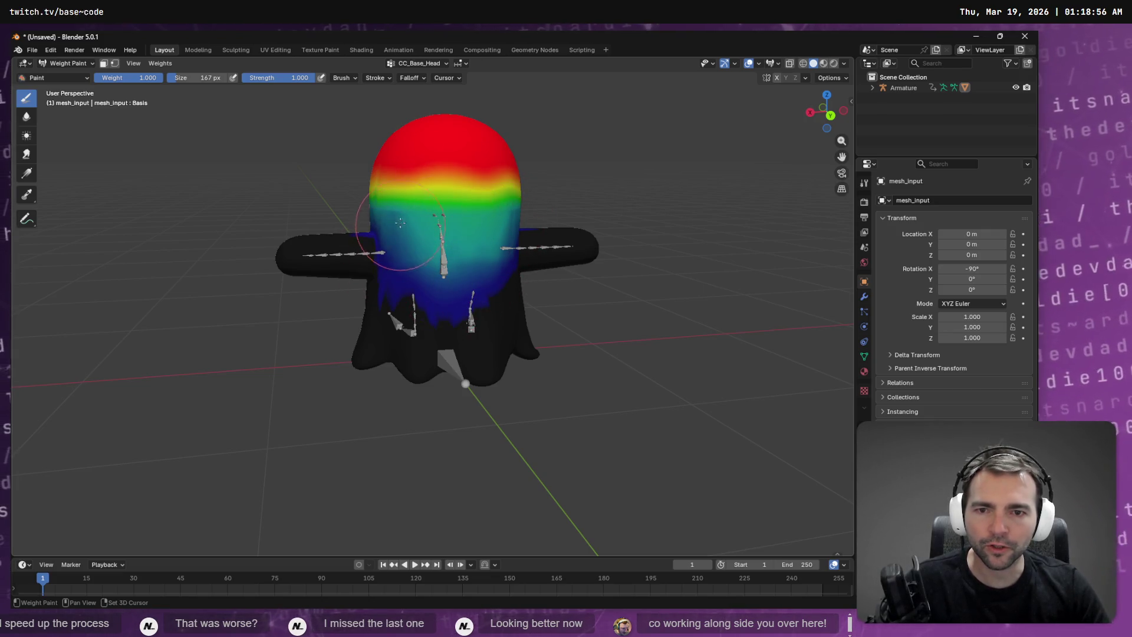
ctrl+drag(416, 272, 578, 276)
ctrl+drag(495, 298, 445, 283)
mouse_move(455, 230)
mouse_down()
mouse_move(407, 239)
mouse_move(553, 238)
mouse_up()
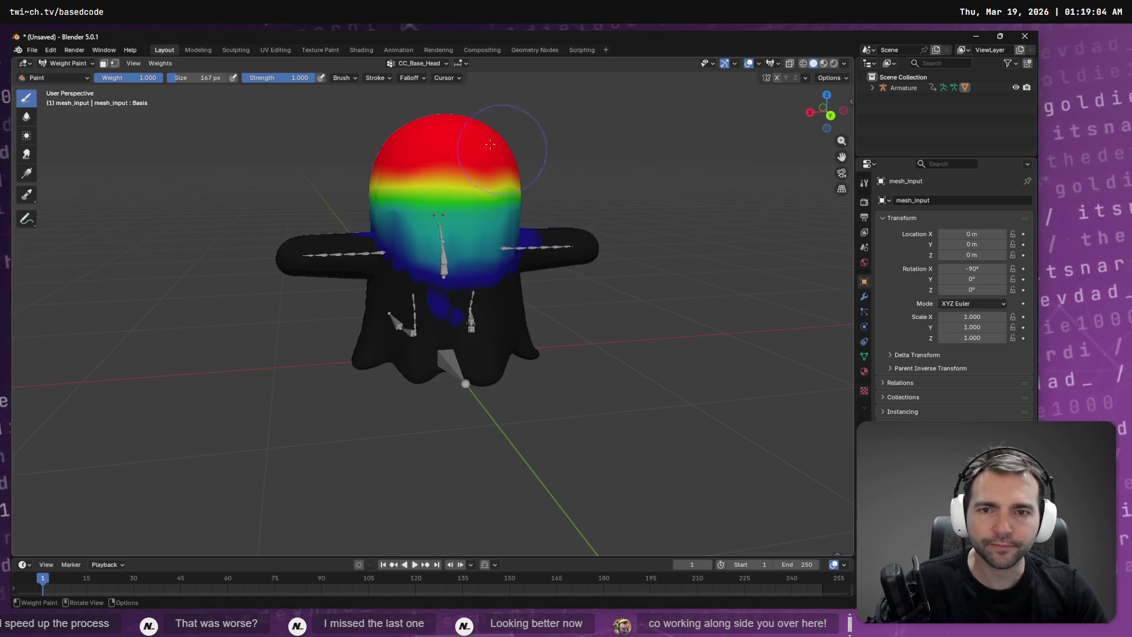
Step: Switch to CC_Base_Spine02 and smooth its red chest and right-shoulder weights
click(416, 63)
click(397, 119)
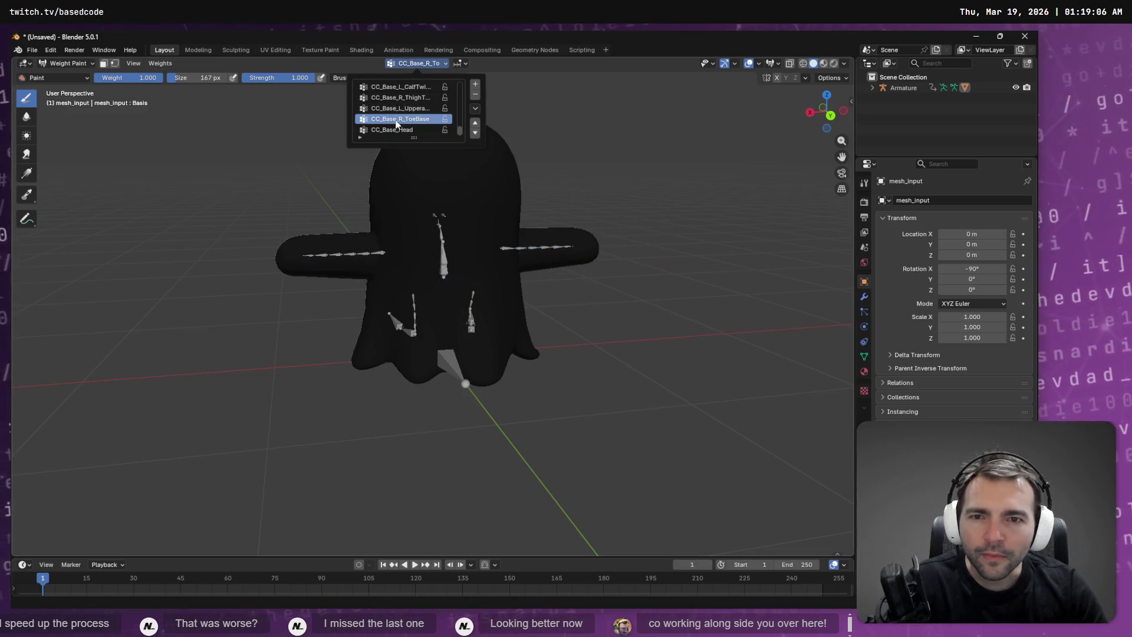
scroll(397, 122, down, 3)
ctrl+scroll(398, 122, down, 3)
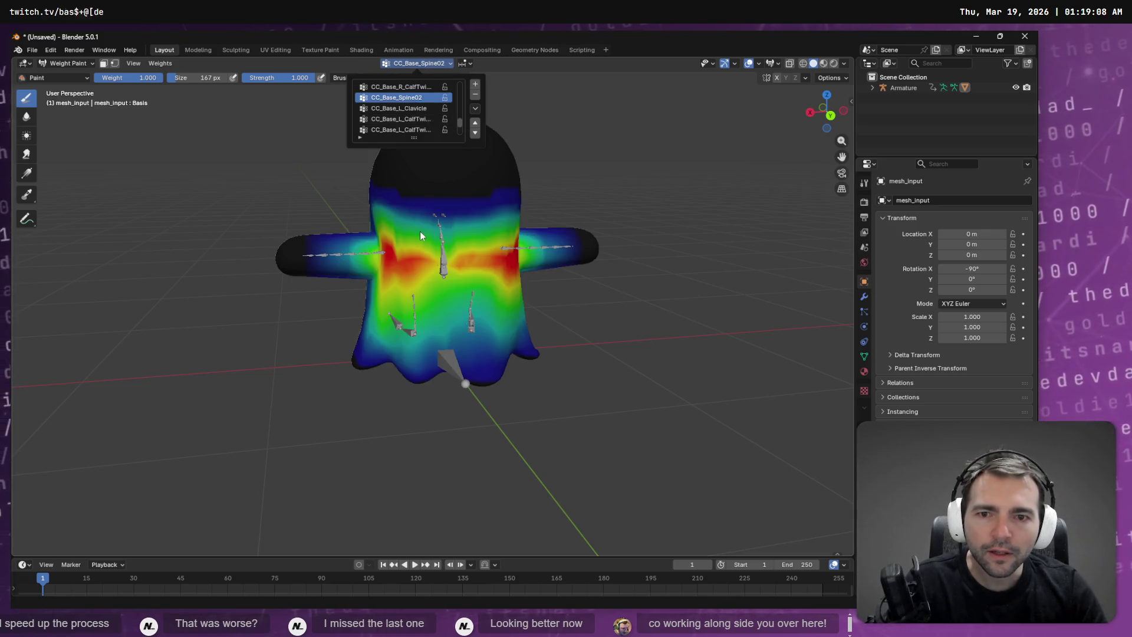
mouse_move(434, 242)
shift+mouse_down()
mouse_move(466, 247)
mouse_move(401, 259)
mouse_move(412, 247)
shift+mouse_up()
shift+drag(513, 236, 496, 271)
middle_drag(495, 272, 456, 347)
key(alt+Tab)
key(alt+Tab)
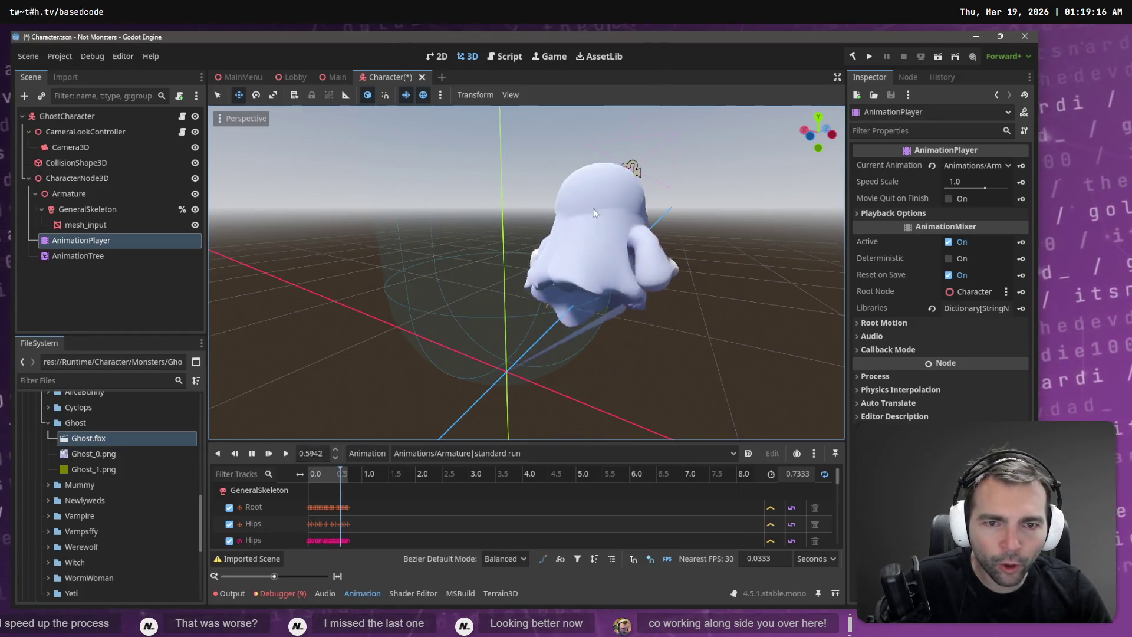
key(alt+Tab)
key(alt+Tab)
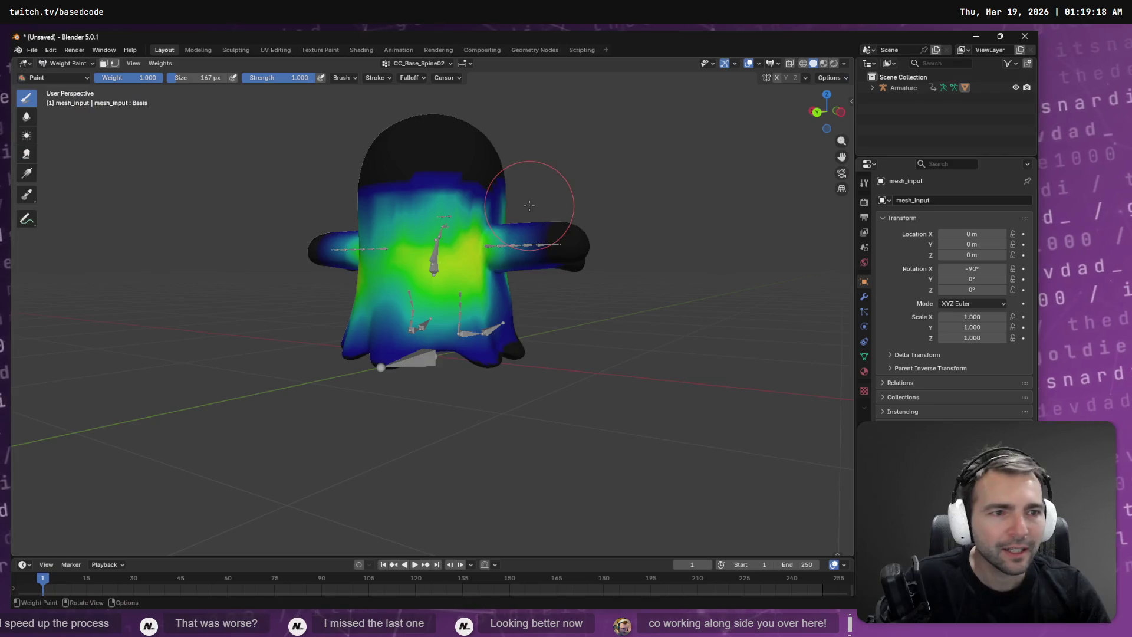
click(426, 63)
ctrl+scroll(402, 121, down, 3)
ctrl+scroll(402, 121, down, 4)
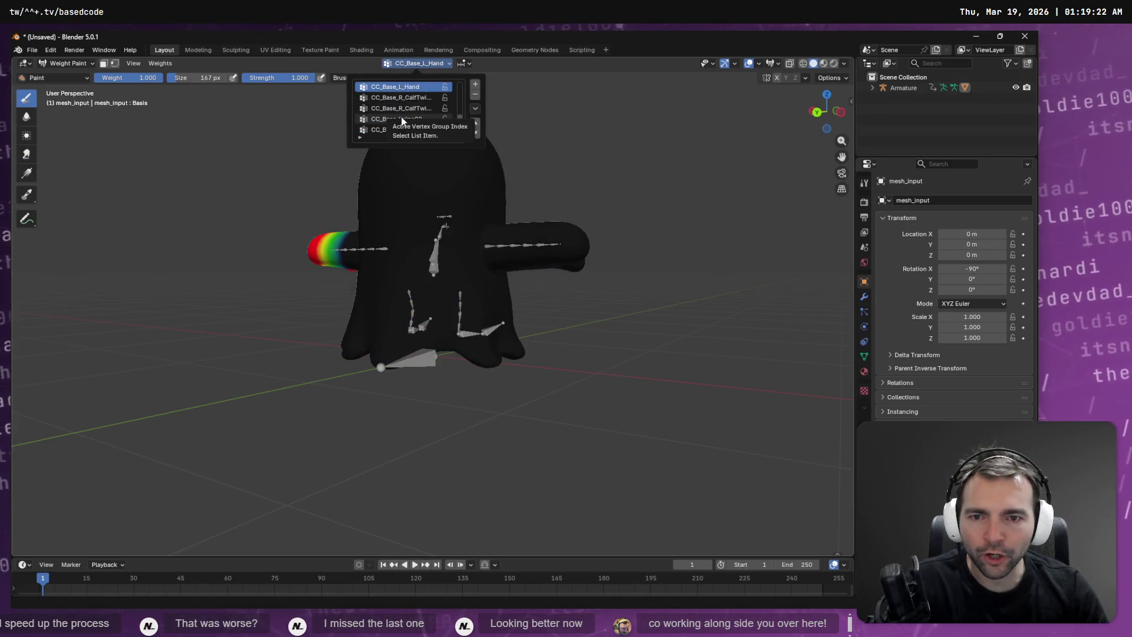
ctrl+scroll(402, 121, down, 6)
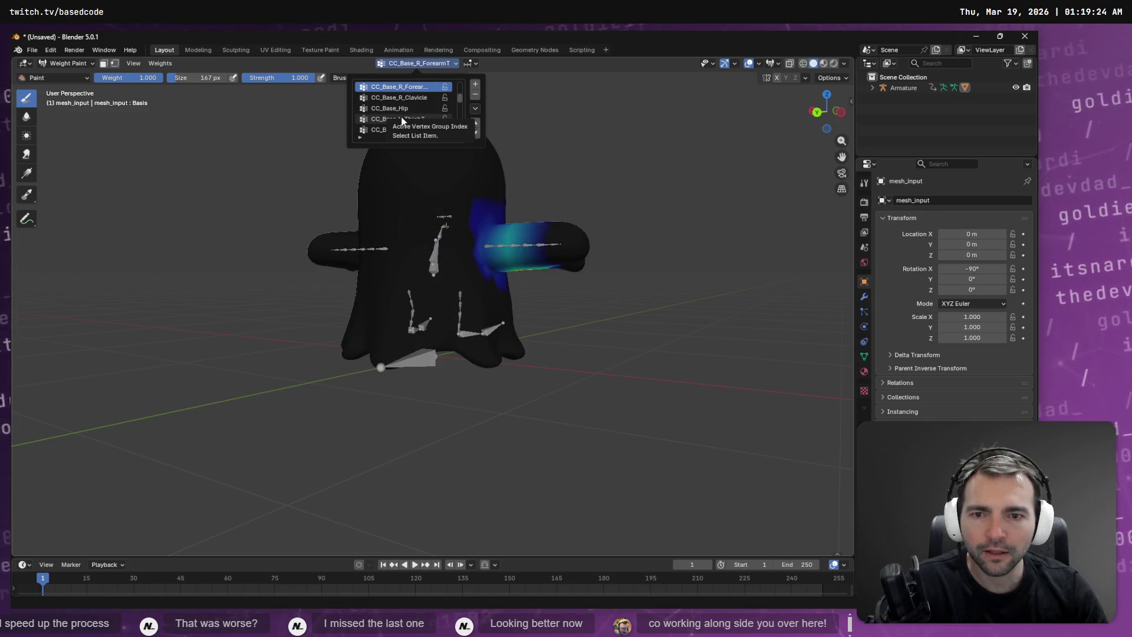
ctrl+scroll(402, 121, down, 5)
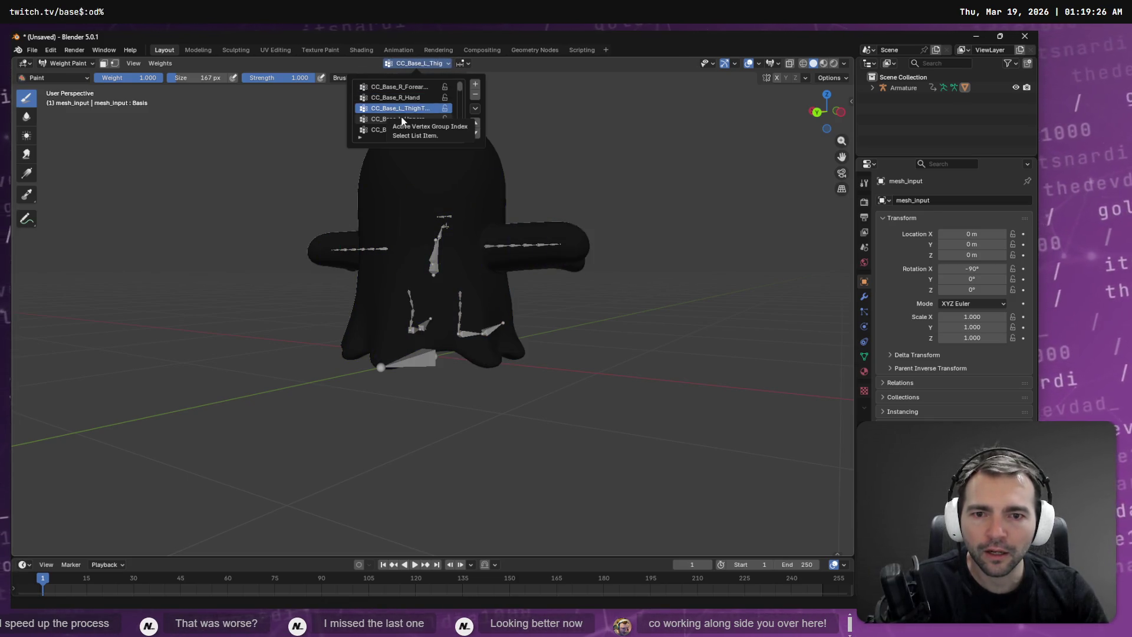
ctrl+scroll(402, 121, down, 5)
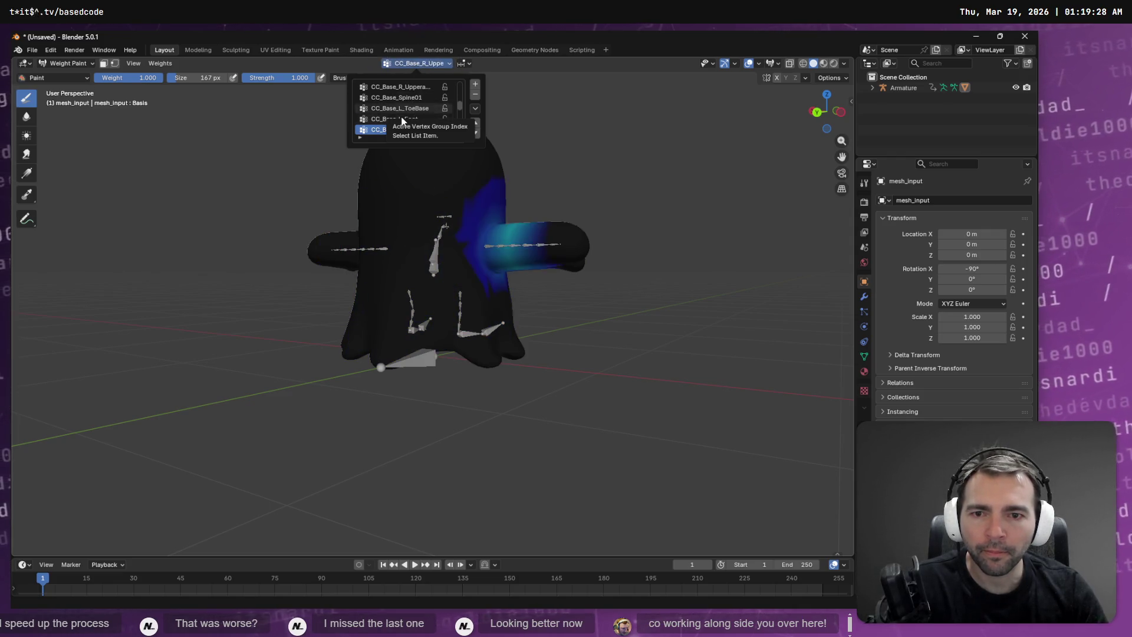
ctrl+scroll(402, 121, down, 5)
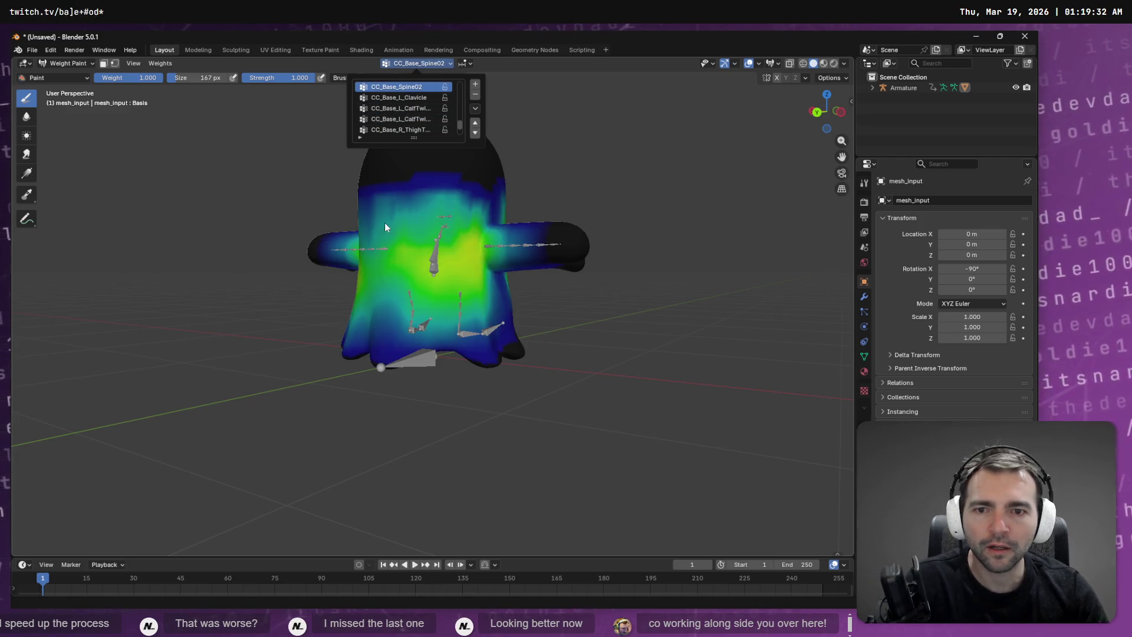
middle_drag(507, 268, 542, 273)
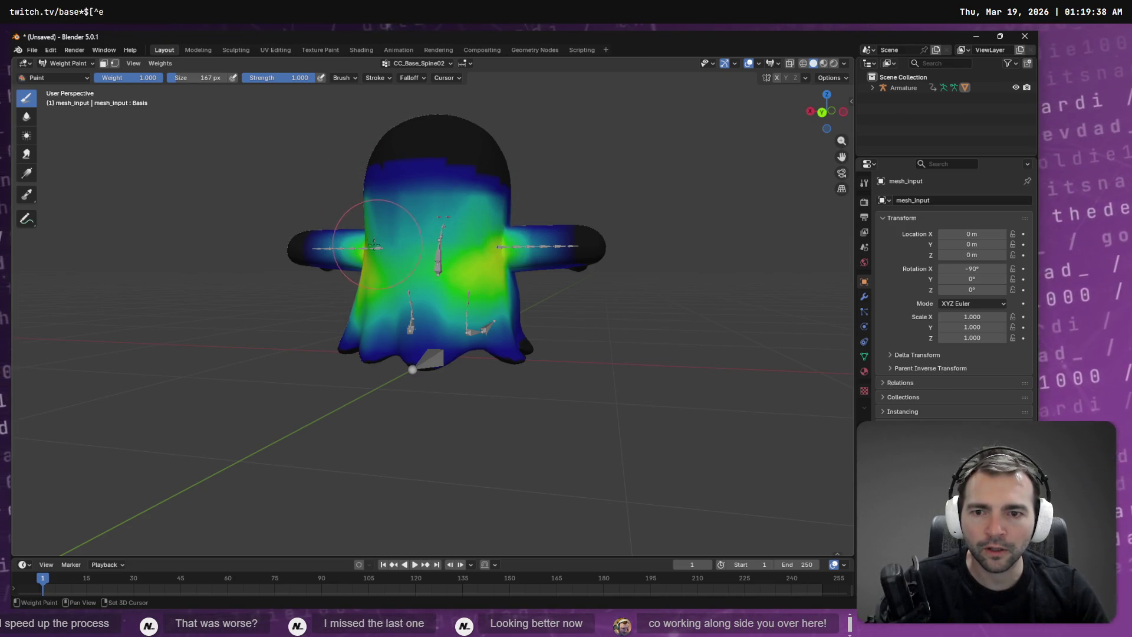
mouse_move(374, 243)
middle_down()
mouse_move(433, 223)
mouse_move(430, 257)
mouse_move(475, 248)
middle_up()
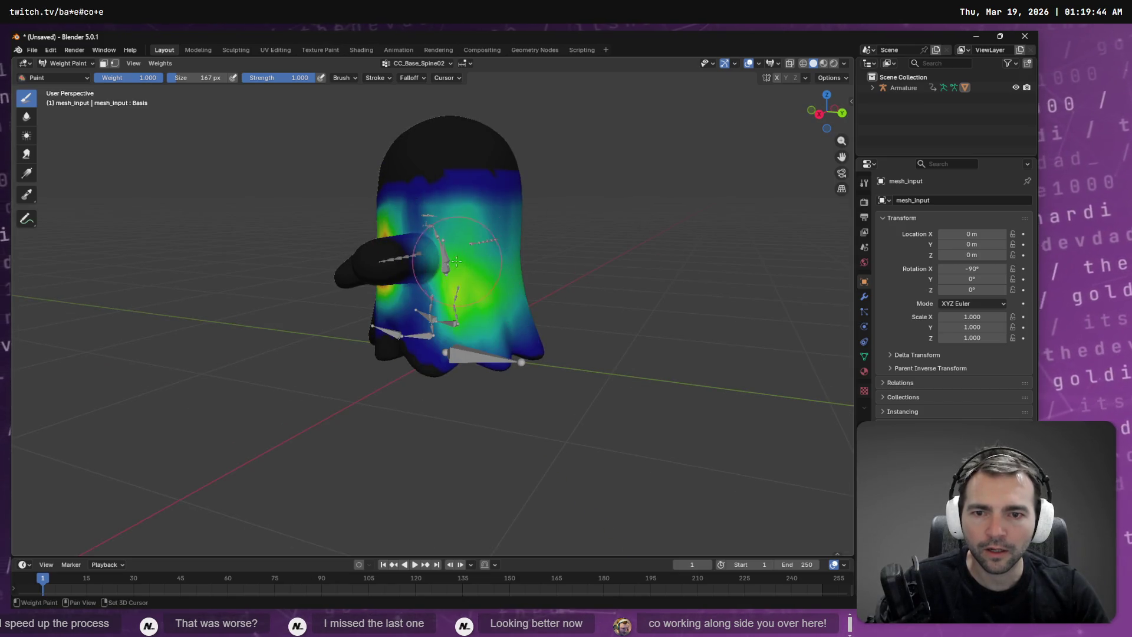
middle_drag(594, 311, 452, 283)
middle_drag(622, 384, 445, 90)
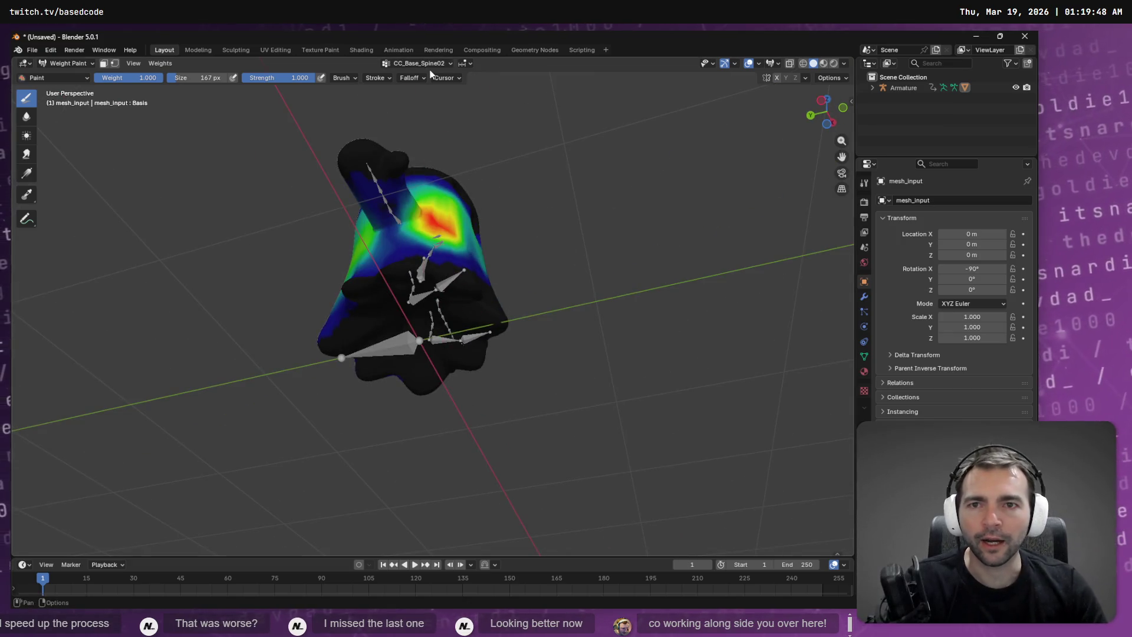
Step: Make CC_Base_L_ToeBase the active vertex group and face the ghost's front
click(419, 63)
ctrl+scroll(412, 118, down, 4)
ctrl+scroll(413, 118, up, 4)
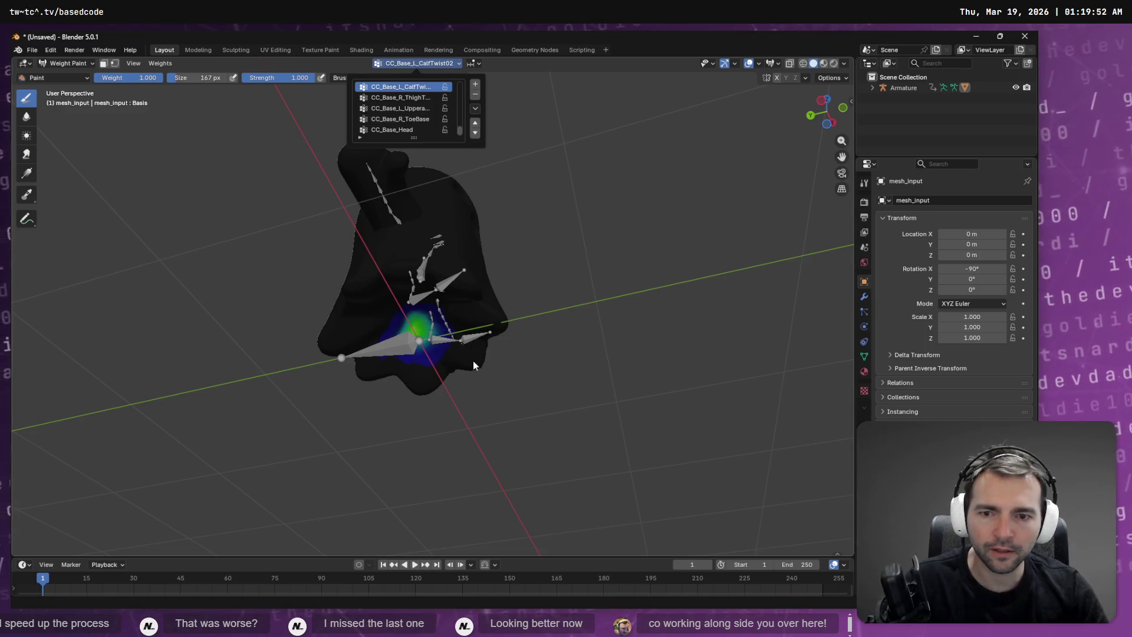
mouse_move(504, 408)
middle_down()
mouse_move(422, 313)
mouse_move(476, 184)
middle_up()
click(419, 63)
click(416, 118)
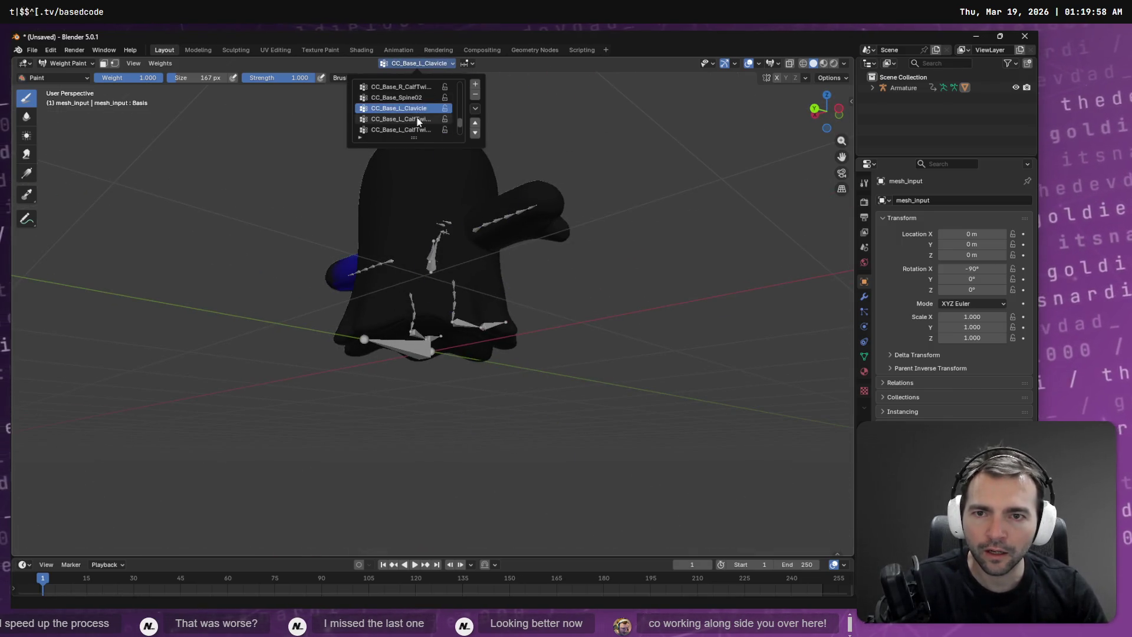
ctrl+scroll(415, 122, up, 2)
ctrl+scroll(415, 120, up, 5)
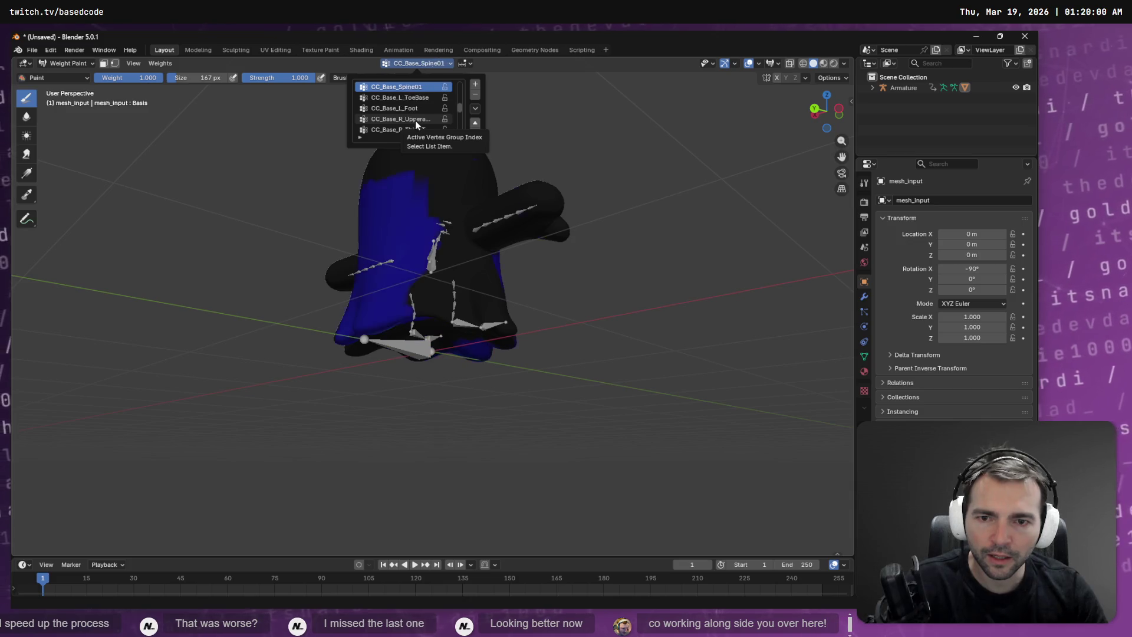
mouse_move(487, 330)
middle_down()
mouse_move(472, 295)
mouse_move(491, 323)
middle_up()
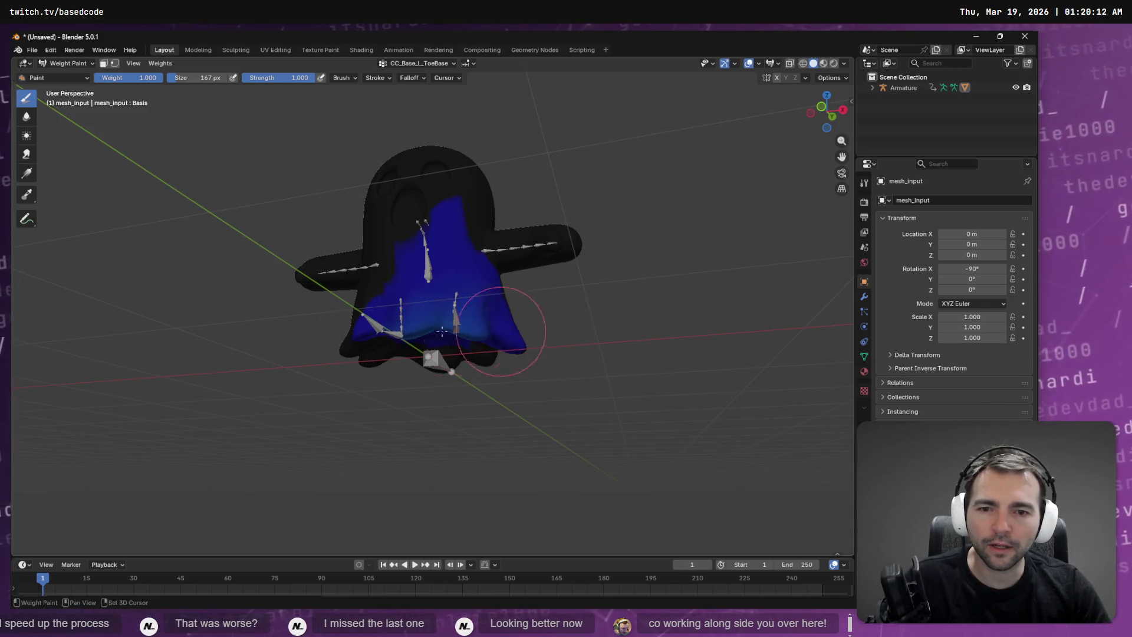
Step: Subtract CC_Base_L_ToeBase weight across the lower body and the skirt's right side
ctrl+drag(517, 334, 381, 330)
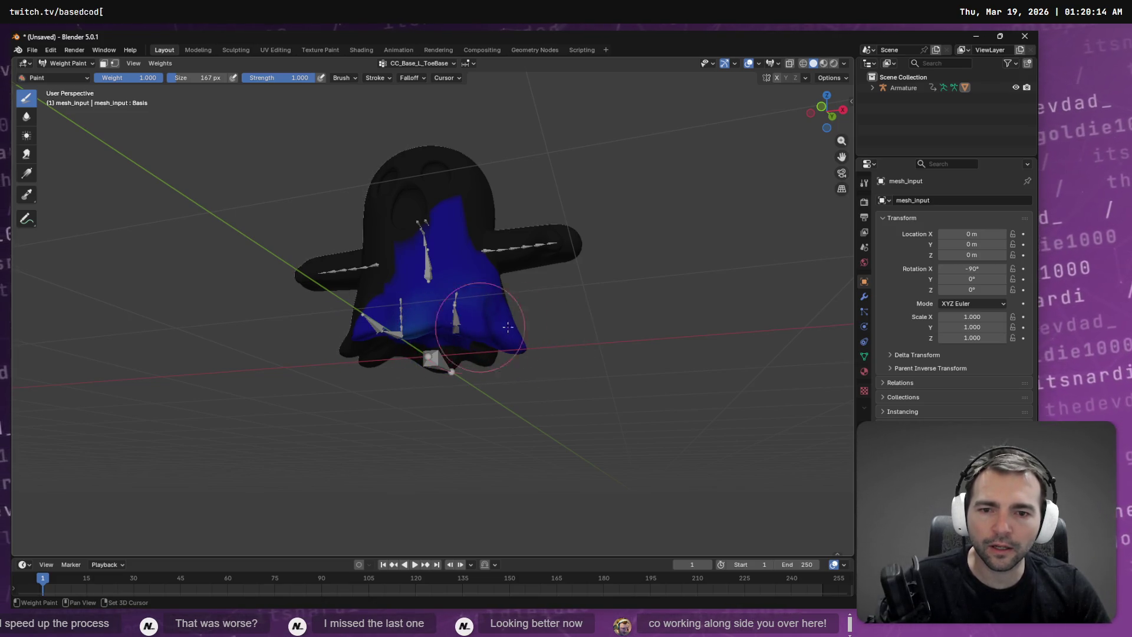
shift+drag(512, 343, 472, 320)
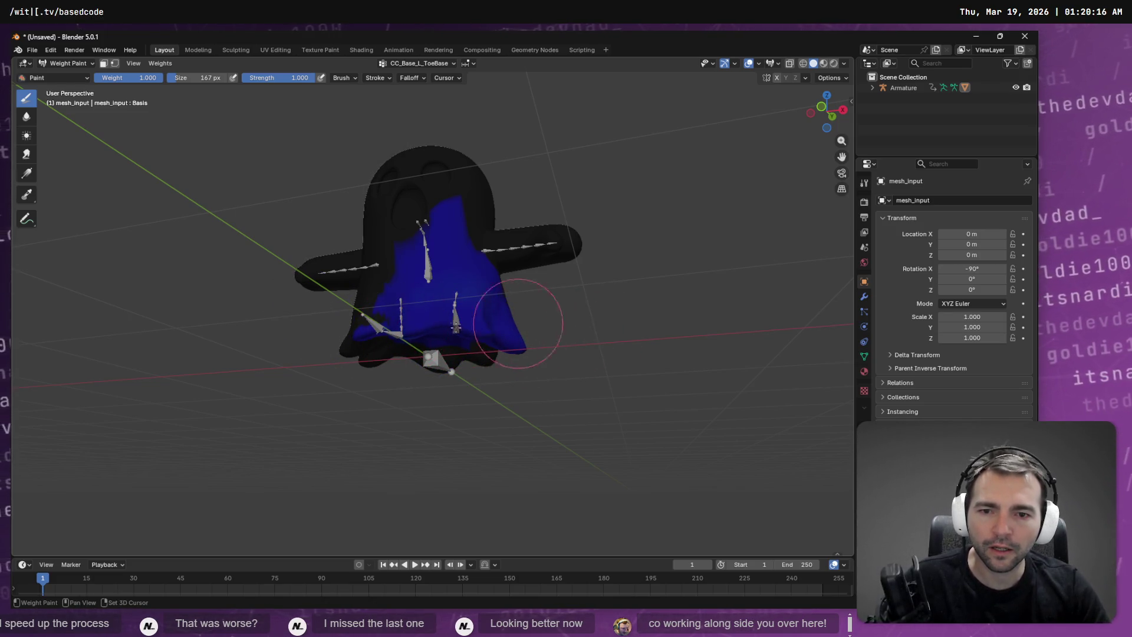
middle_drag(557, 322, 425, 305)
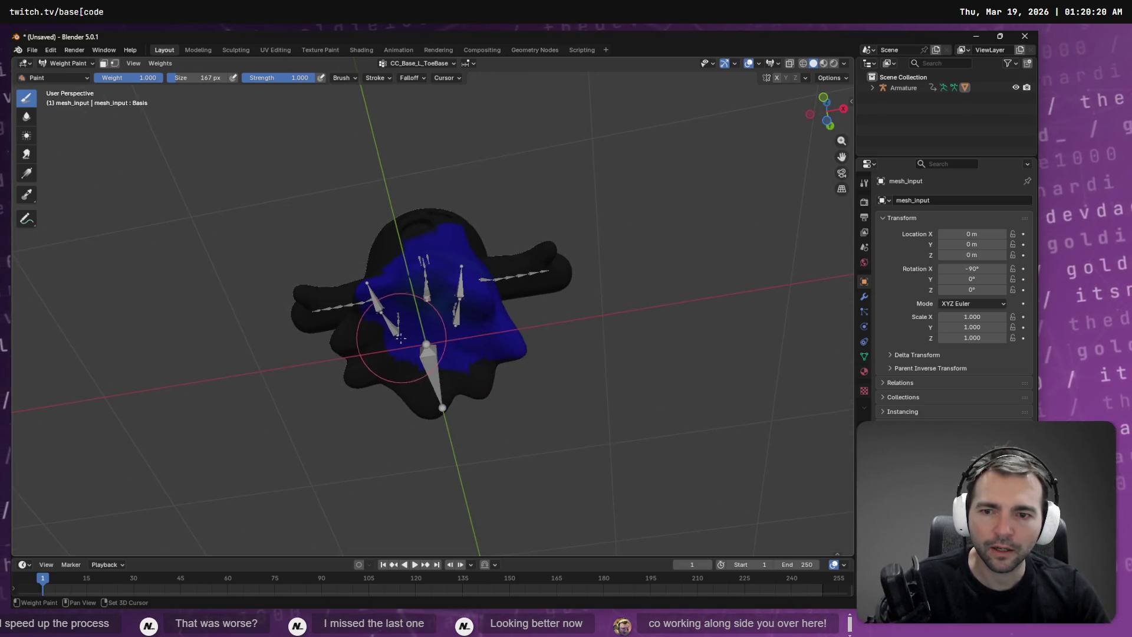
middle_drag(456, 326, 469, 303)
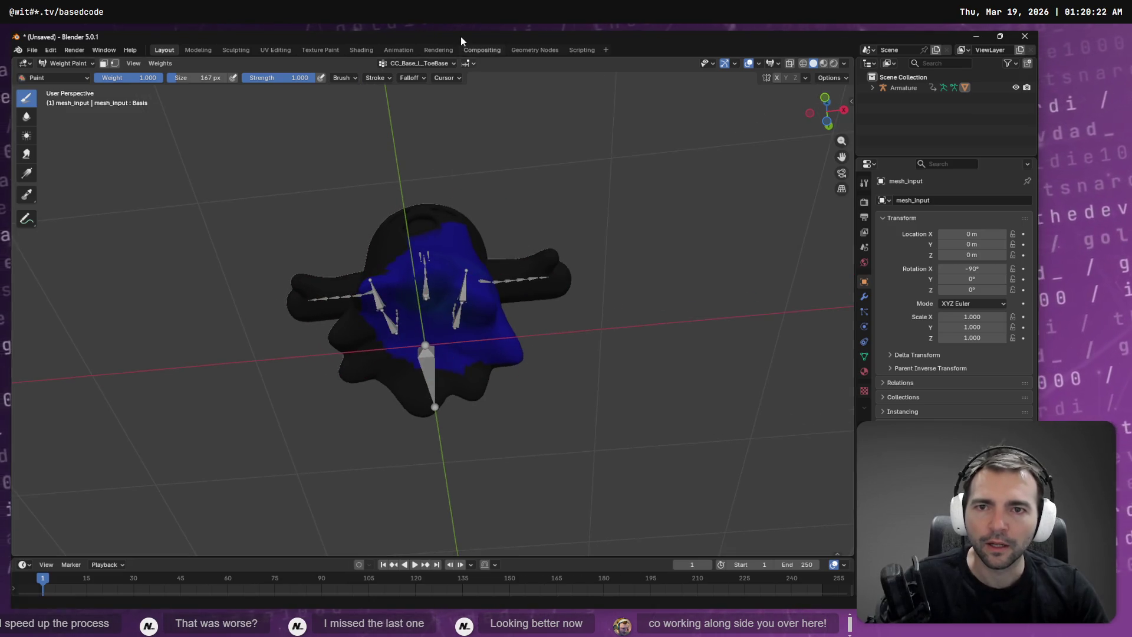
click(427, 63)
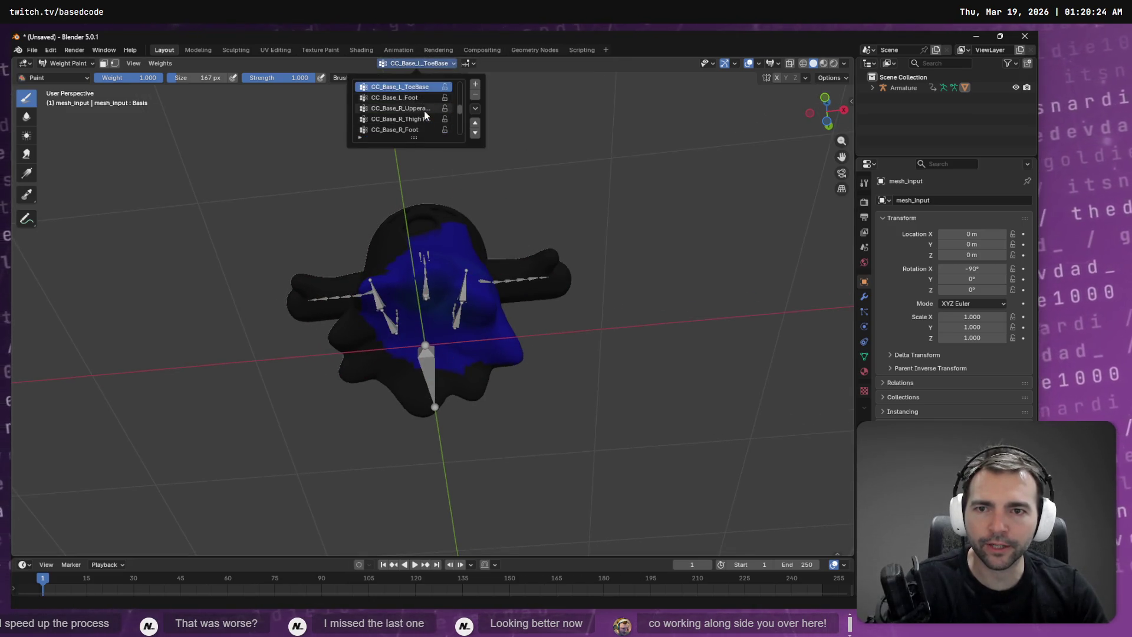
Step: Switch to CC_Base_R_ToeBase and inspect its weights from the front
scroll(433, 115, down, 5)
scroll(432, 110, down, 3)
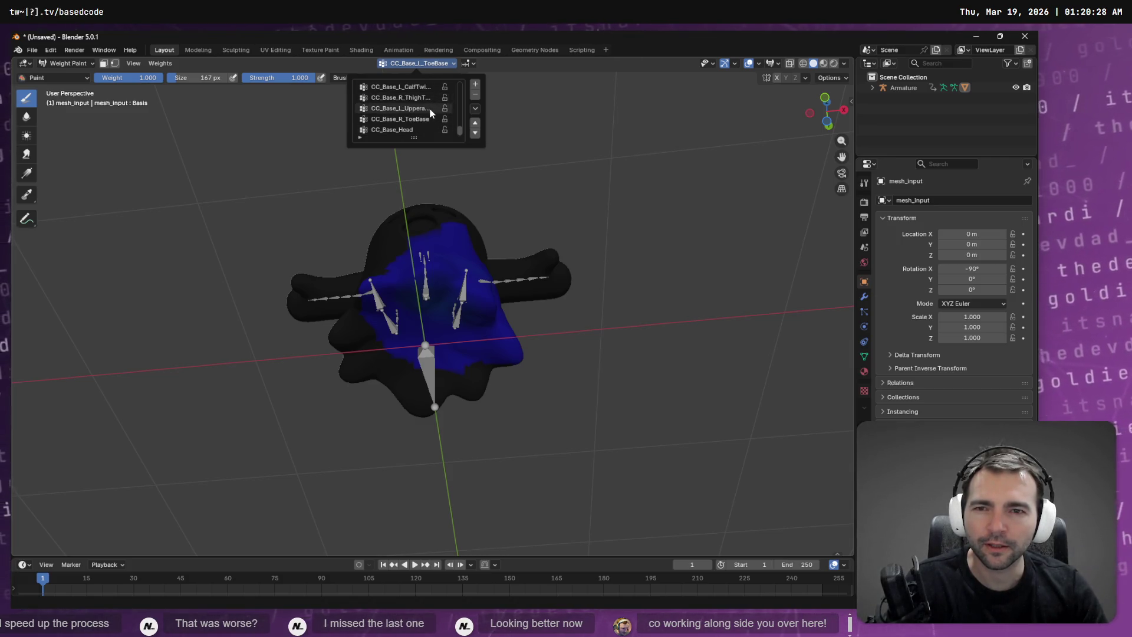
click(421, 120)
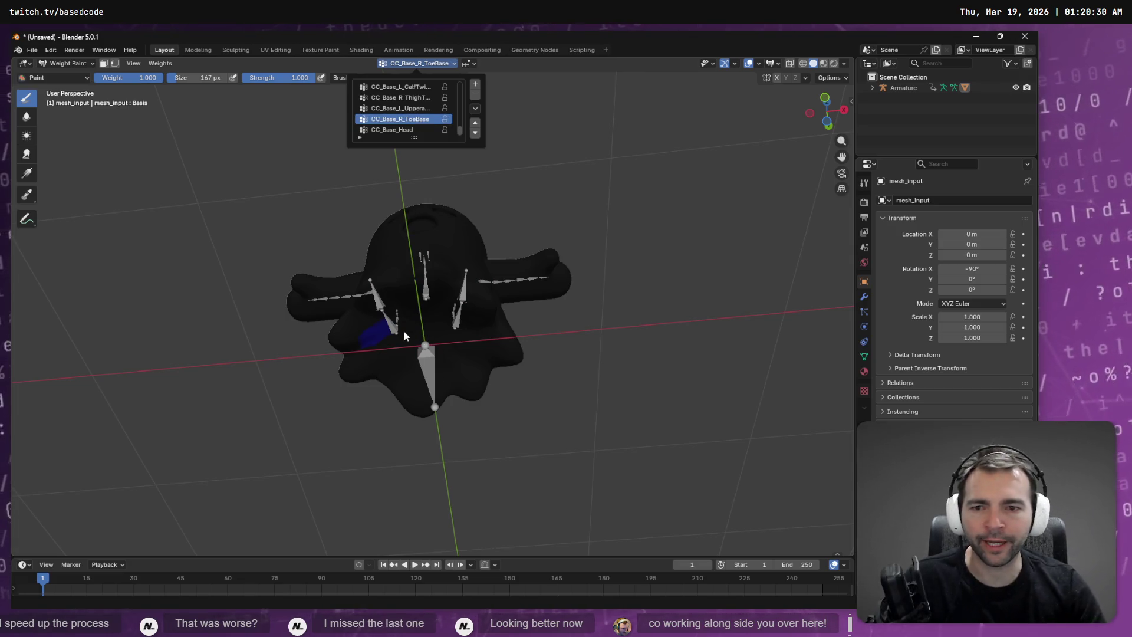
click(381, 328)
middle_drag(361, 334, 436, 90)
Step: Reselect CC_Base_L_ToeBase and paint out all its remaining blue weight spots
click(429, 65)
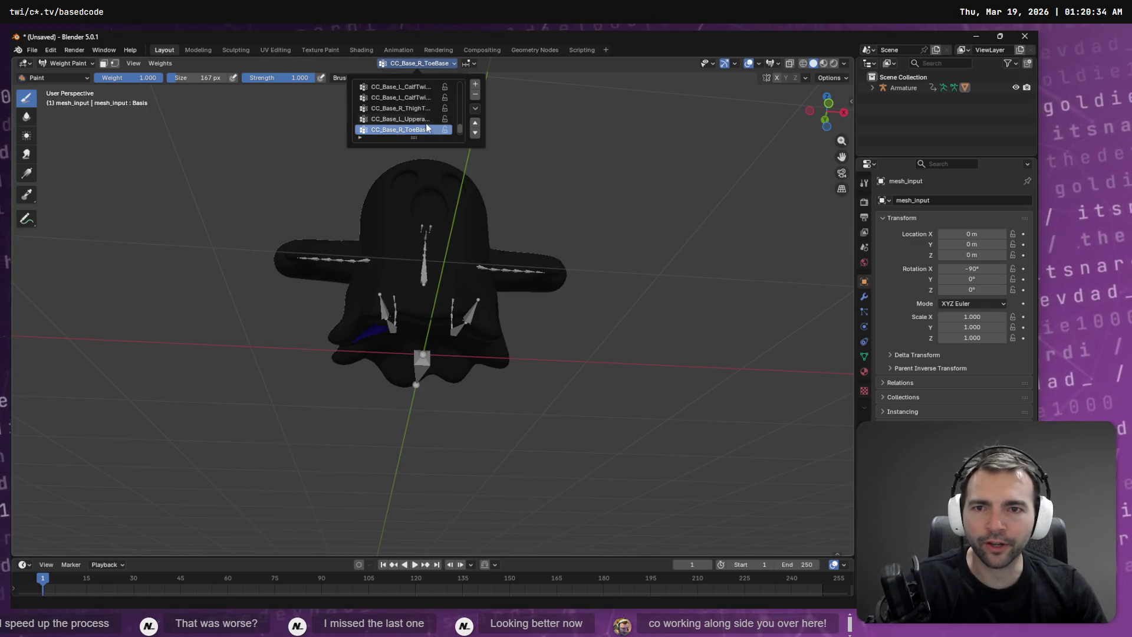
scroll(423, 112, up, 4)
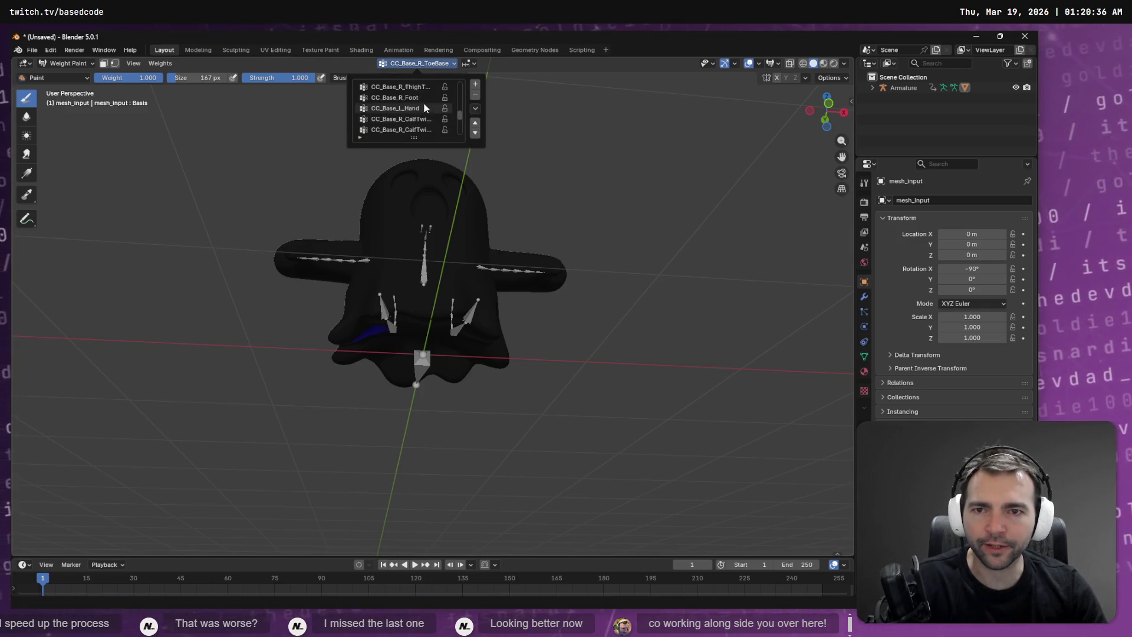
scroll(424, 109, up, 2)
click(428, 110)
drag(494, 342, 422, 286)
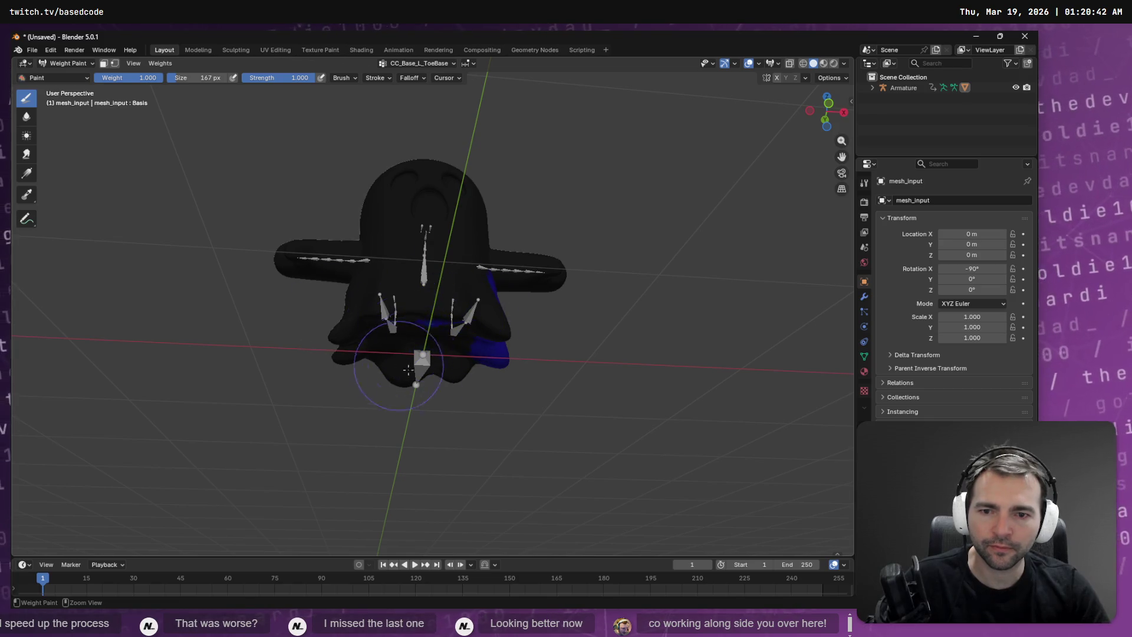
middle_drag(514, 357, 558, 304)
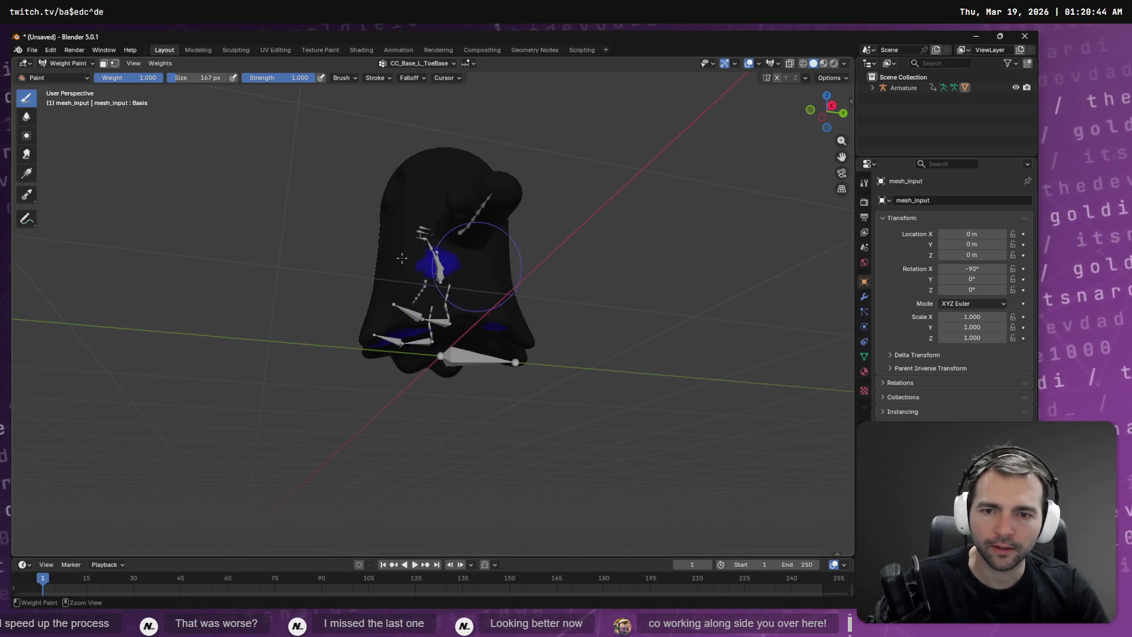
mouse_move(483, 327)
middle_down()
mouse_move(513, 277)
mouse_move(502, 289)
middle_up()
mouse_move(501, 288)
mouse_down()
mouse_move(492, 338)
mouse_move(414, 368)
mouse_up()
middle_drag(414, 368, 347, 385)
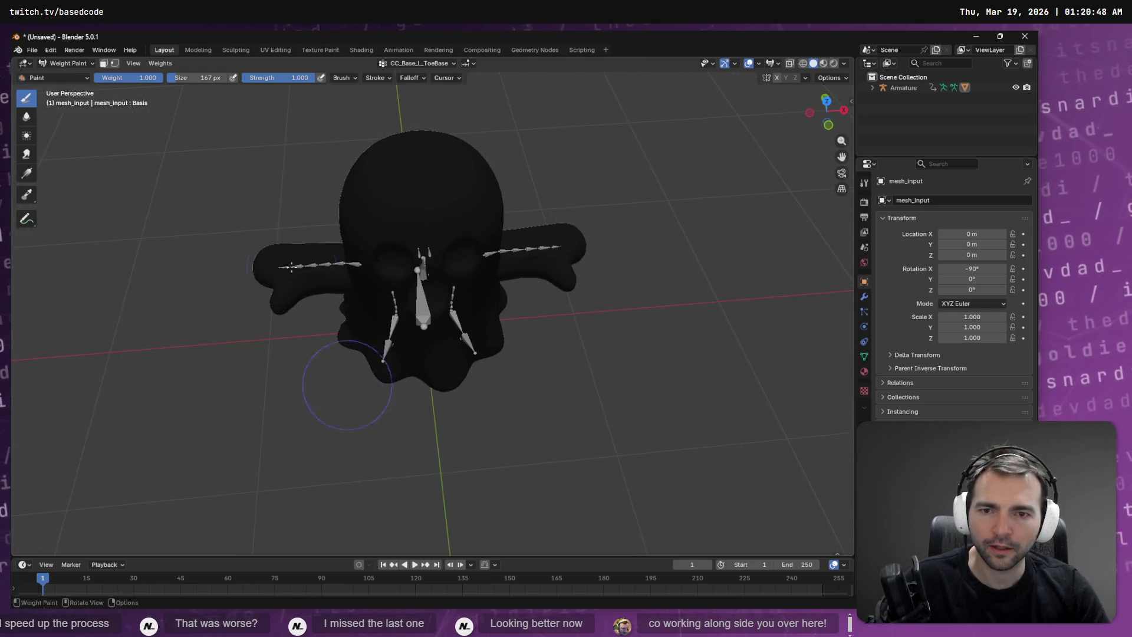
Step: Export the model as FBX, overwriting Ghost.fbx
click(31, 51)
mouse_move(81, 216)
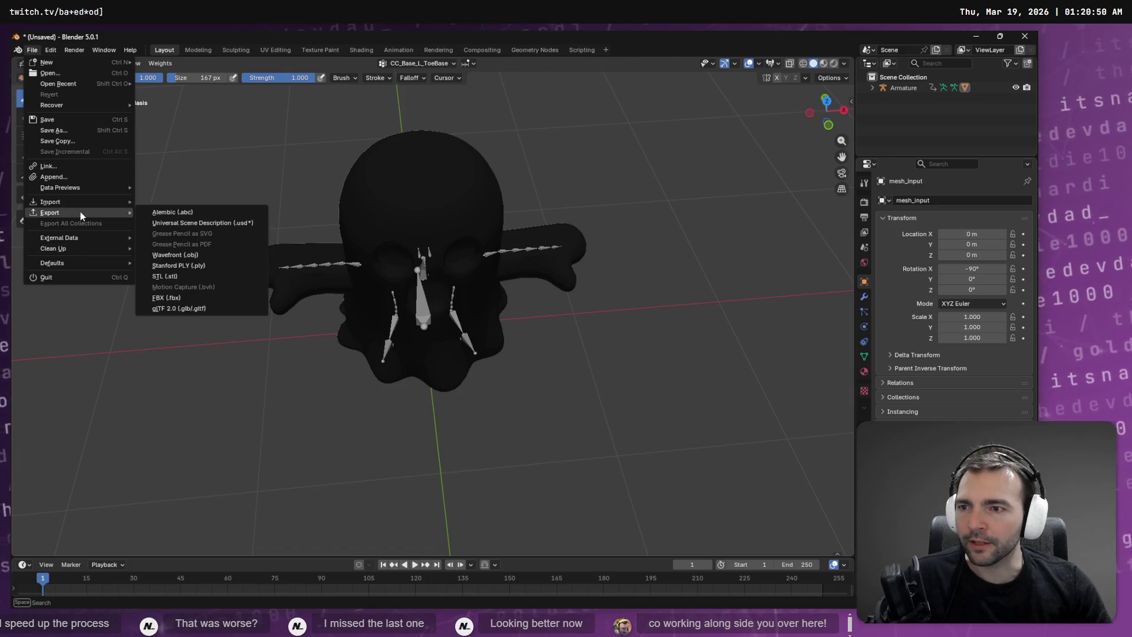
click(166, 298)
double_click(392, 169)
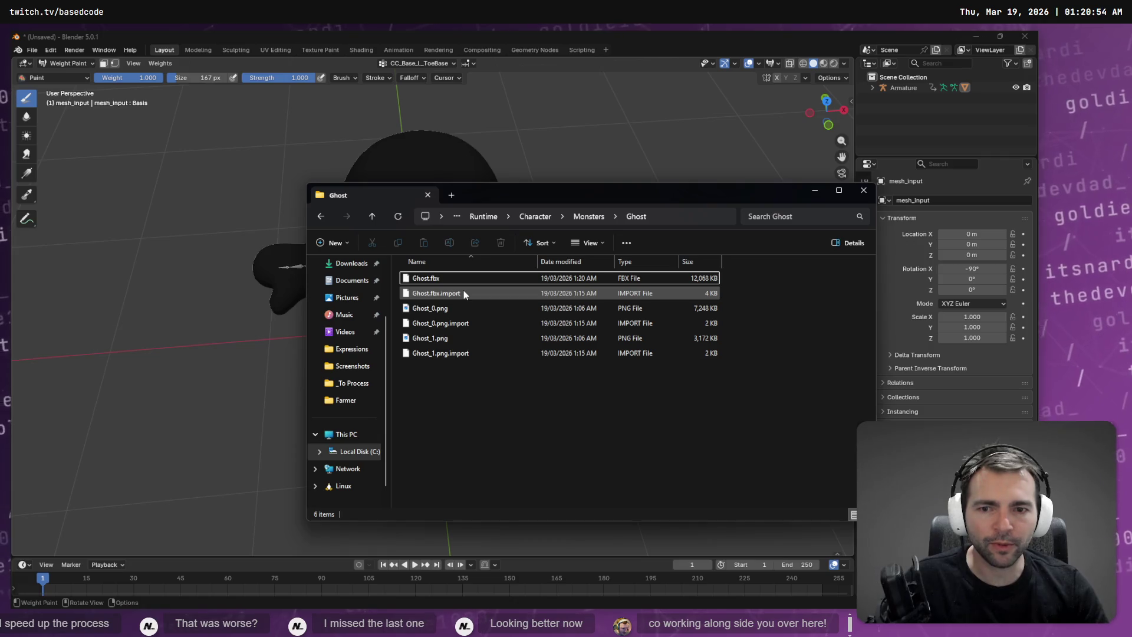
key(alt+Tab)
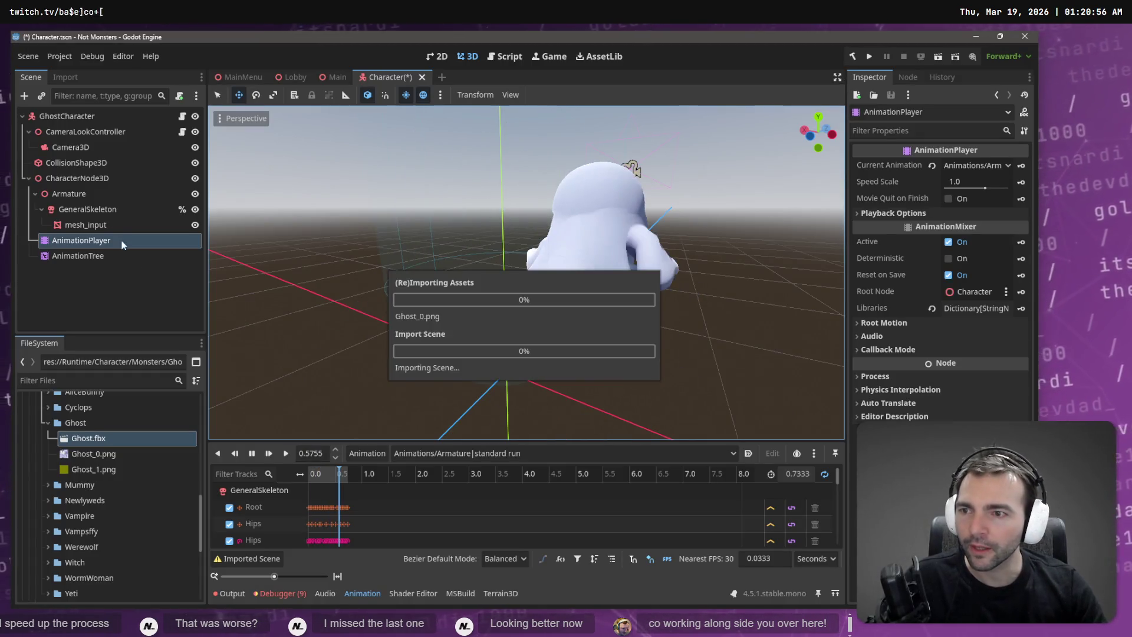
Step: Move AnimationTree under GhostCharacter and delete CharacterNode3D
click(87, 256)
drag(91, 157, 68, 116)
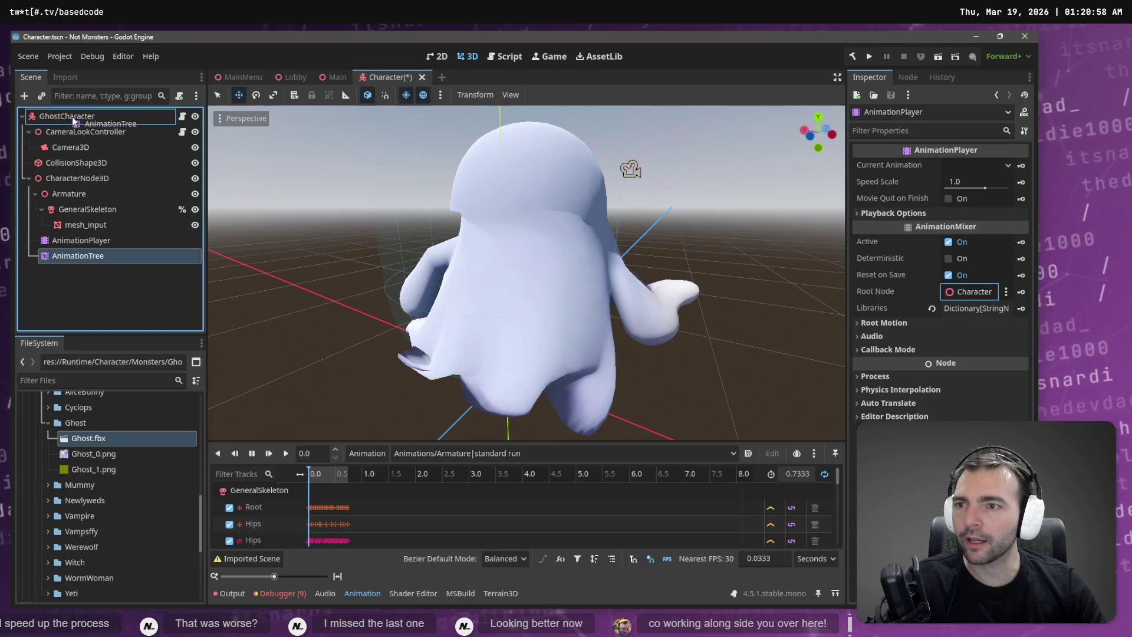
click(82, 183)
key(Delete)
key(Return)
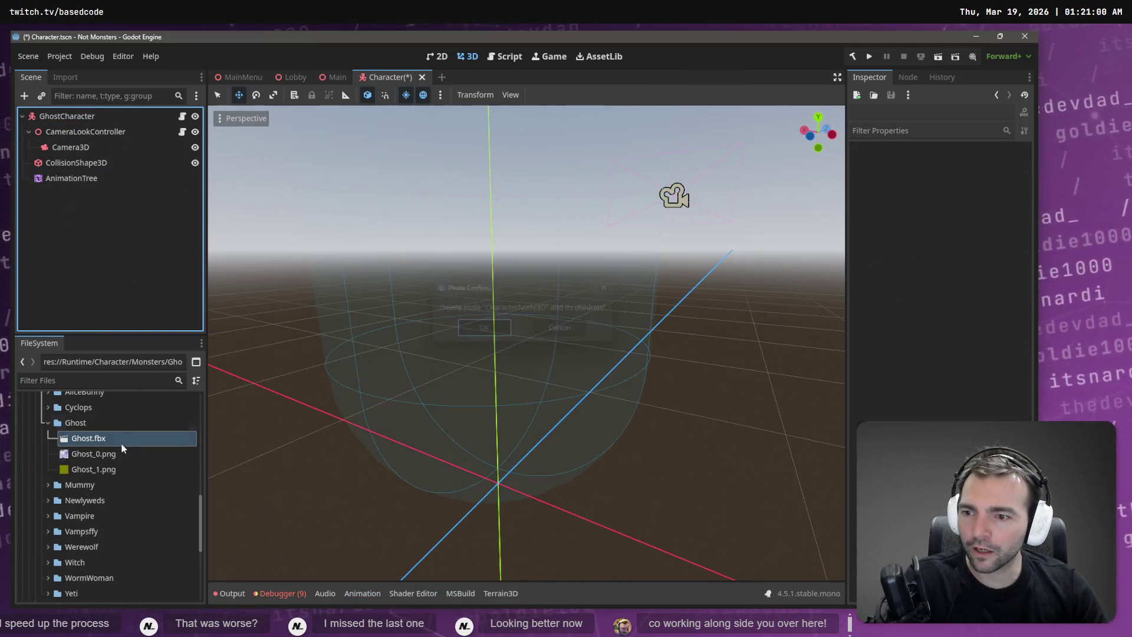
Step: Reimport Ghost.fbx and add it to the scene under GhostCharacter
right_click(100, 441)
click(154, 550)
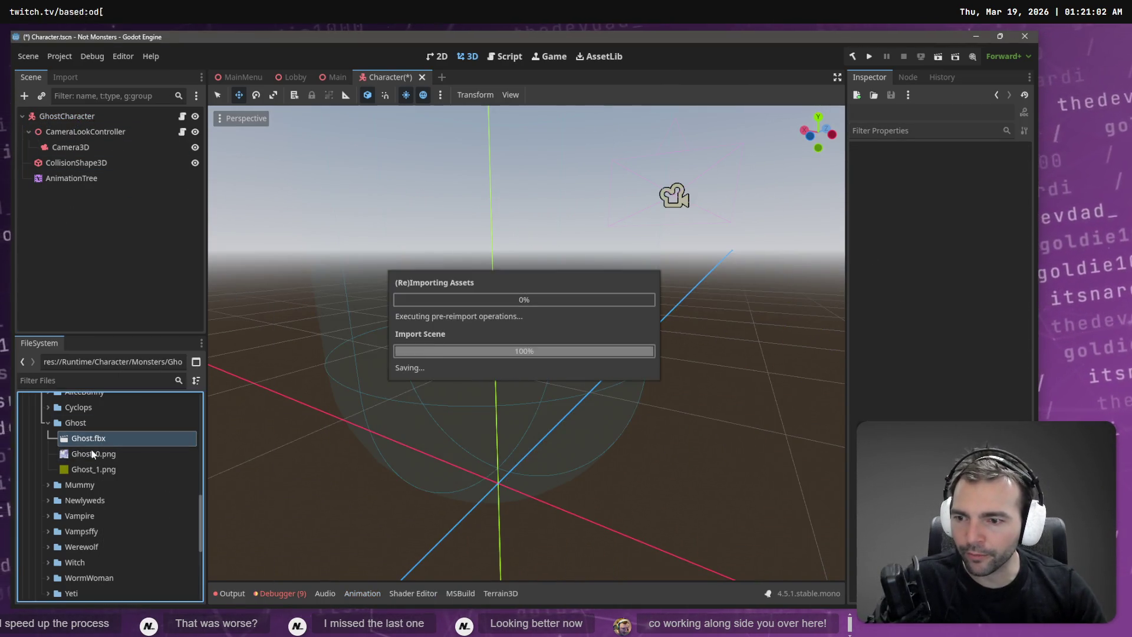
drag(94, 441, 76, 122)
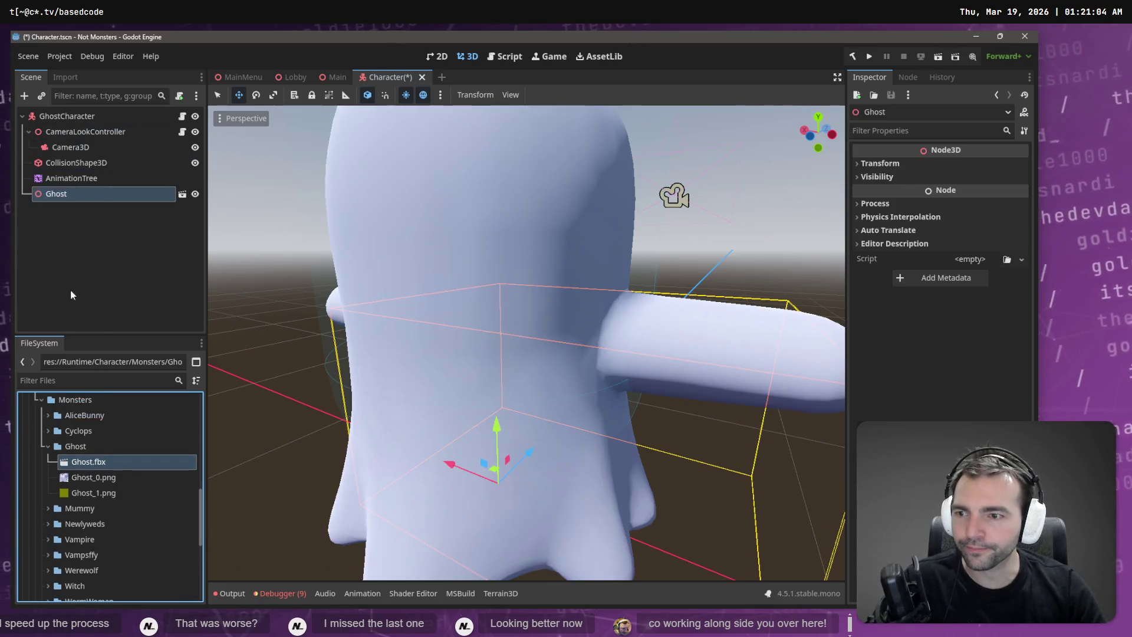
click(66, 77)
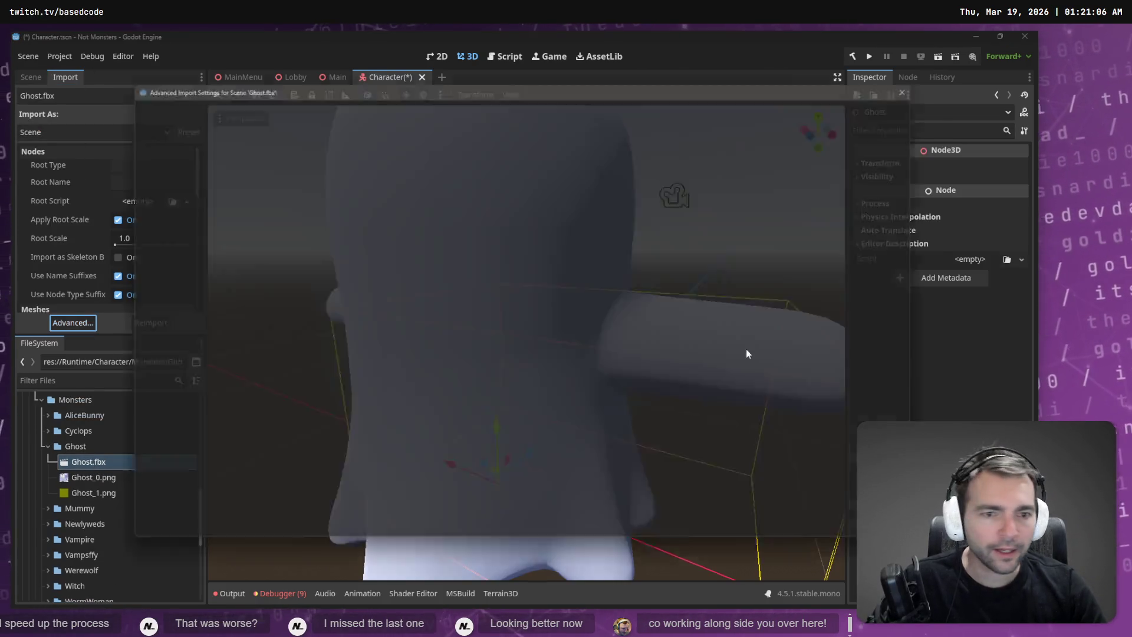
Step: Inspect the Skeleton3D's Bone Map and skeleton profile, then reimport Ghost.fbx
scroll(886, 307, up, 5)
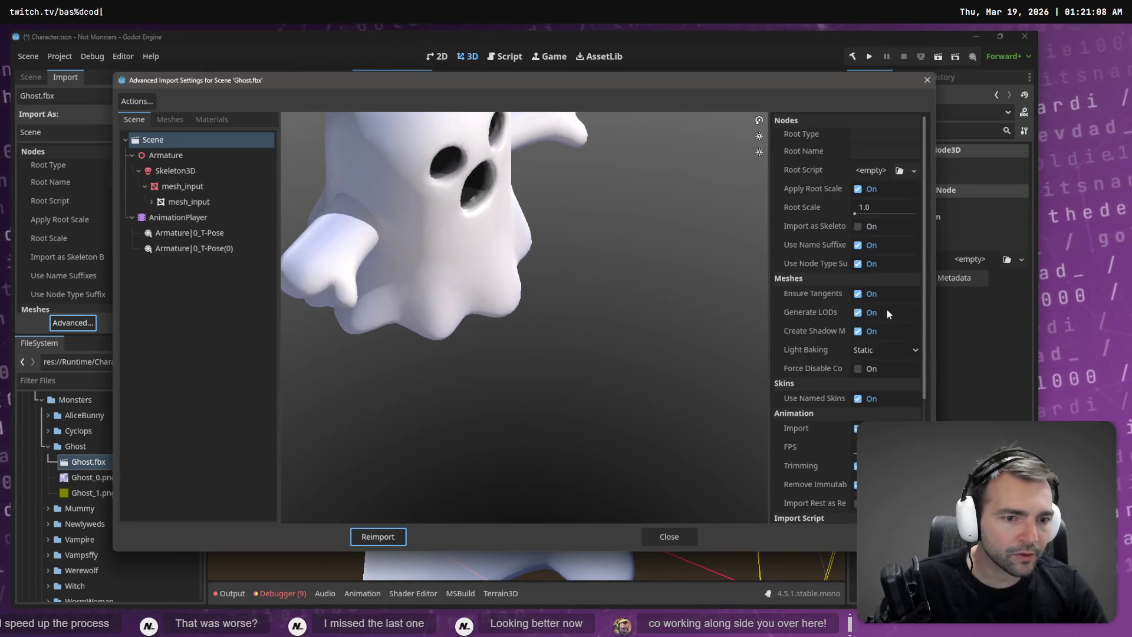
click(175, 170)
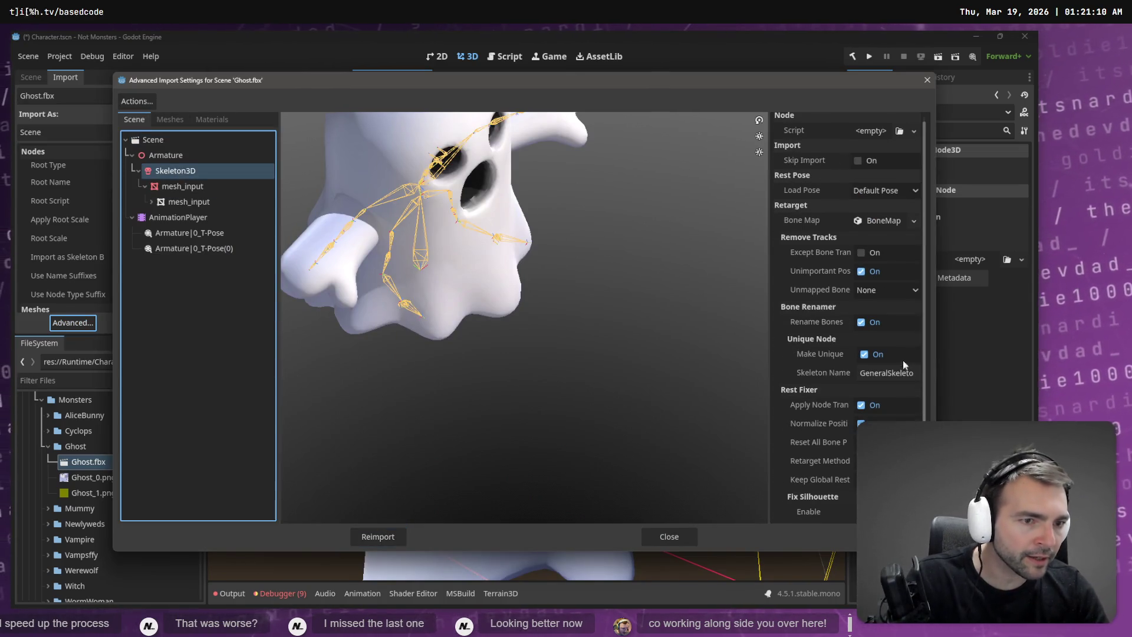
click(915, 221)
click(892, 230)
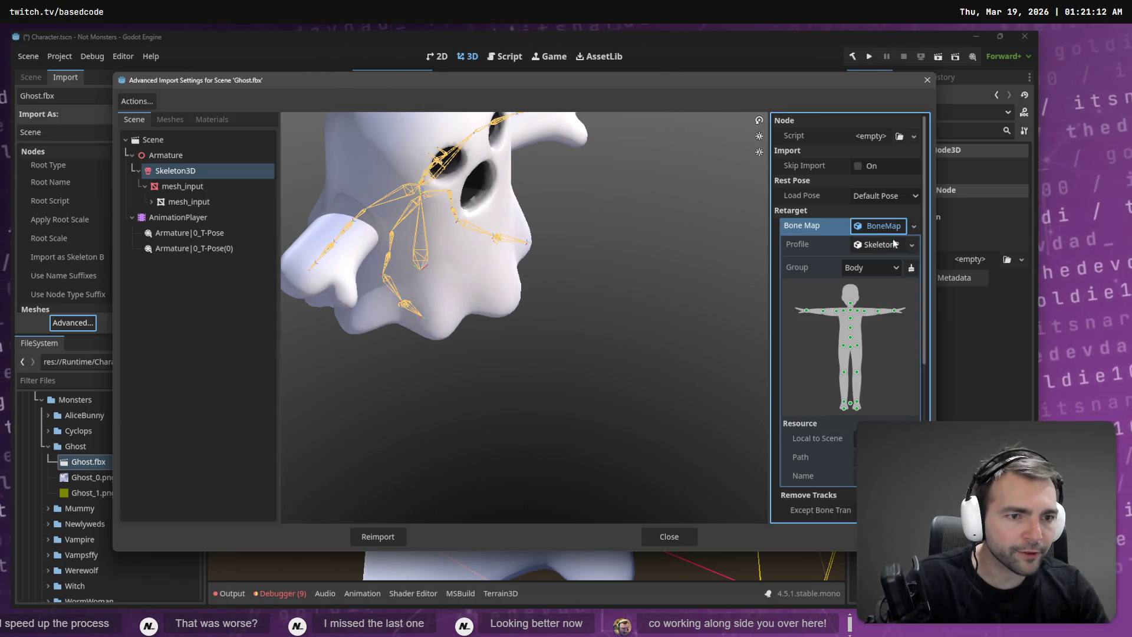
click(882, 250)
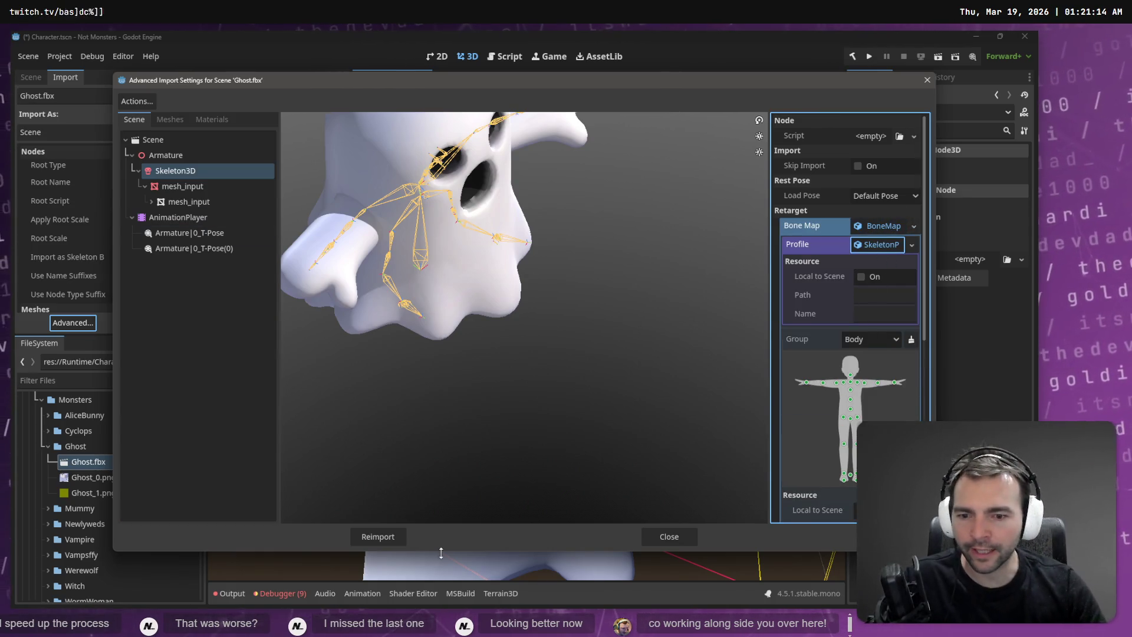
click(380, 536)
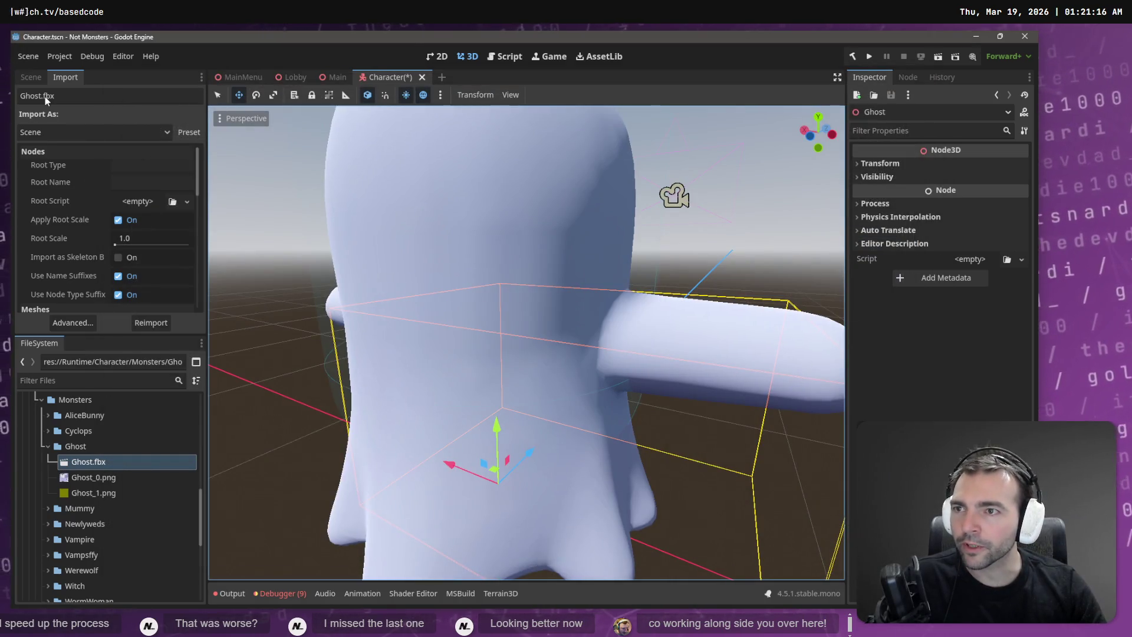
Step: Make the Ghost instance's children editable and move AnimationTree under the Ghost node
click(31, 78)
right_click(73, 193)
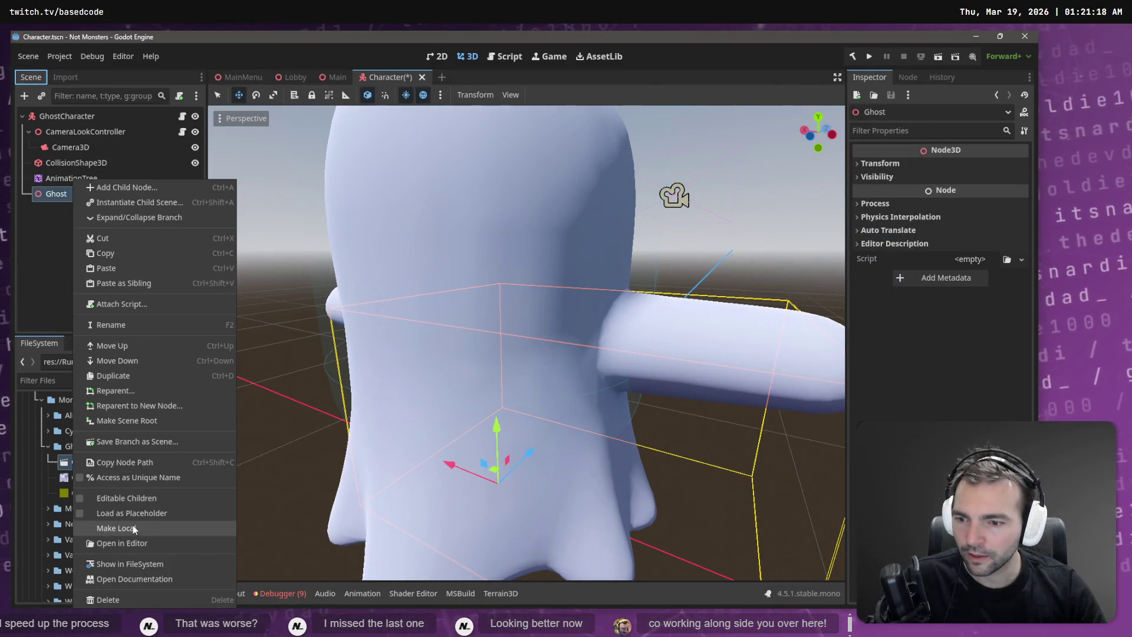
click(132, 526)
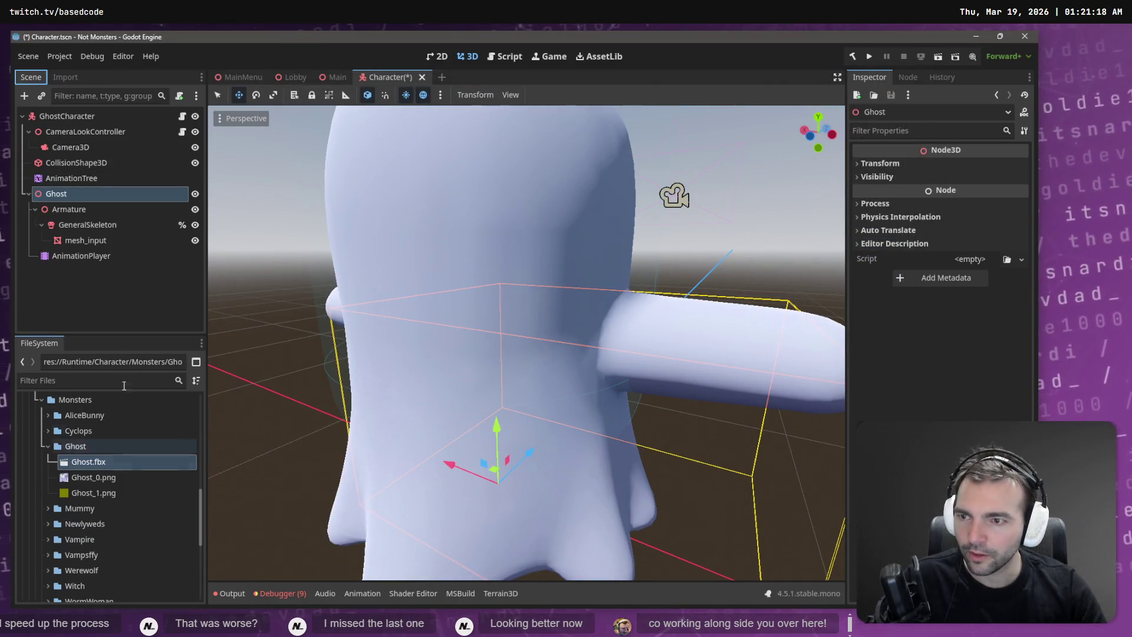
drag(67, 178, 67, 197)
Step: Rename the Ghost node to CharacterNode3D using the clipboard history entry
double_click(72, 177)
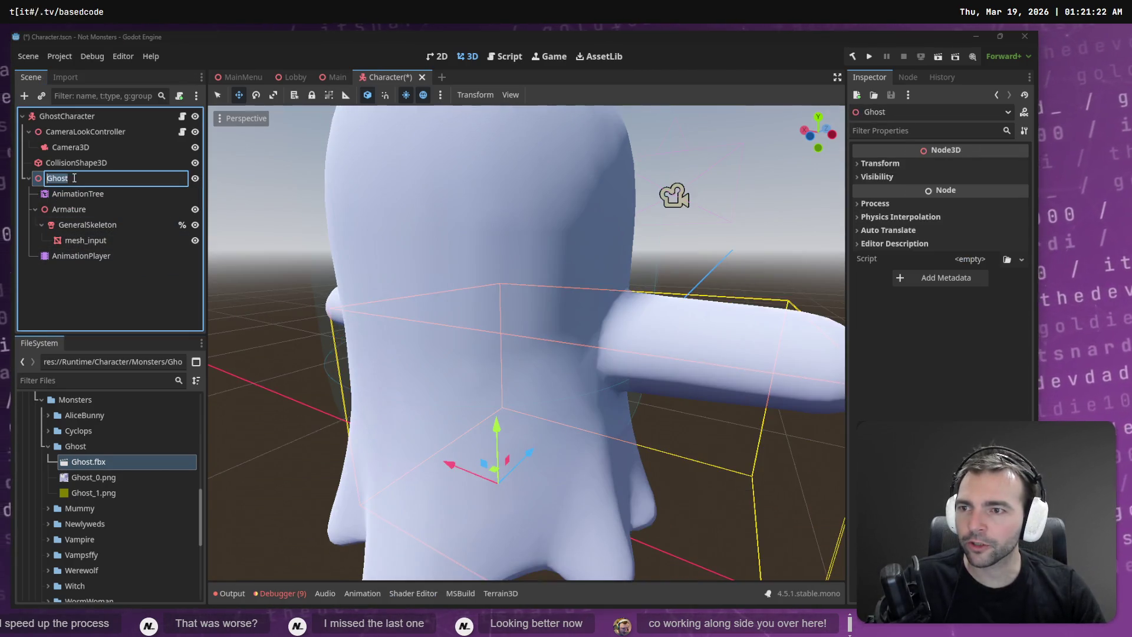
text(CharacterNode3D)
key(Down)
key(Down)
key(Return)
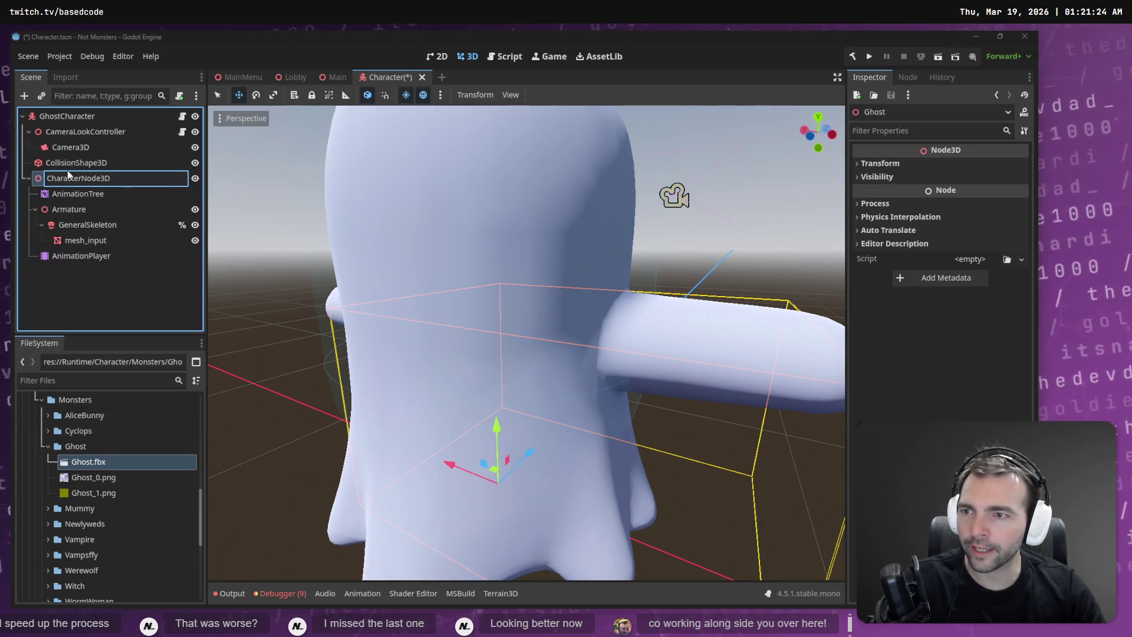
key(Return)
Step: Link AnimationTree to AnimationPlayer and set its root motion track to GeneralSkeleton / Root
click(77, 193)
mouse_move(65, 261)
mouse_down()
mouse_move(566, 265)
mouse_move(961, 197)
mouse_up()
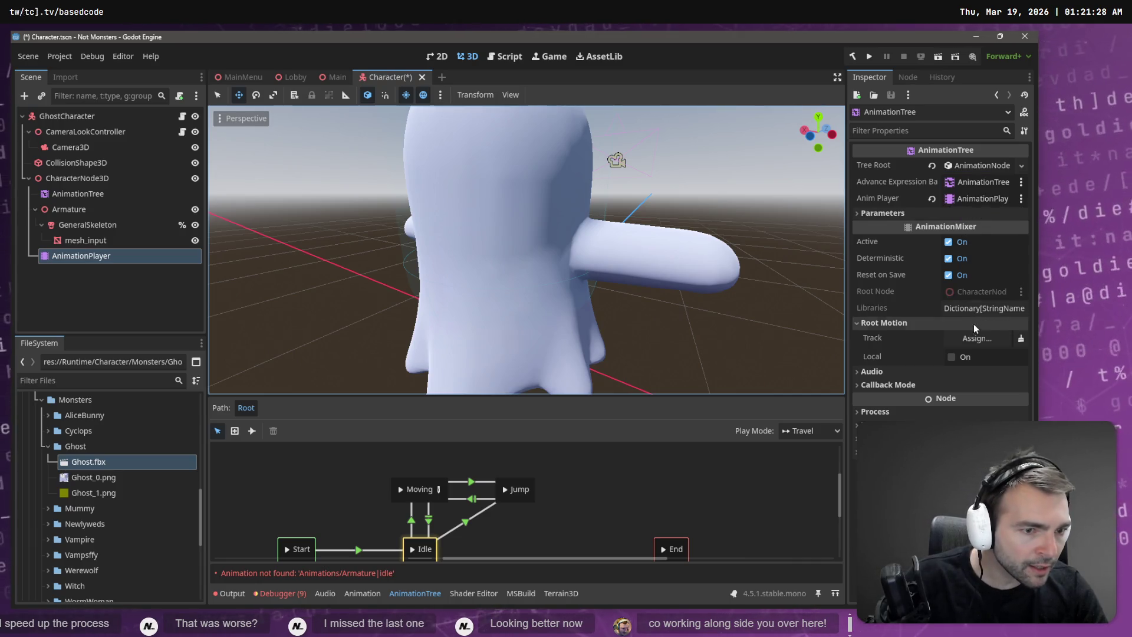
click(974, 337)
double_click(436, 222)
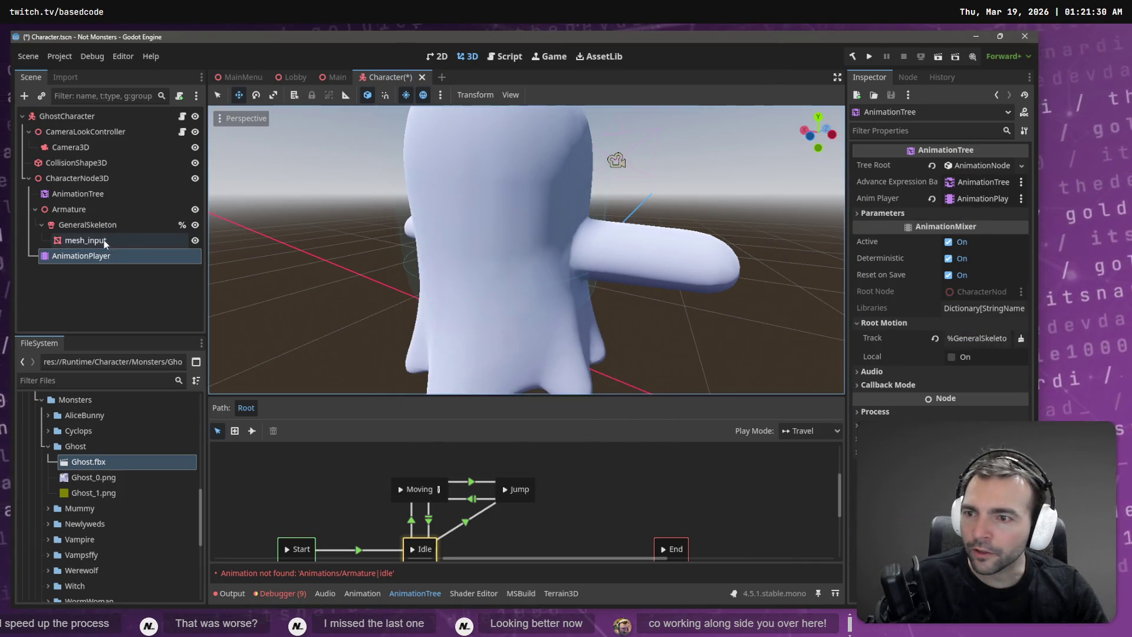
click(77, 193)
click(989, 339)
double_click(432, 216)
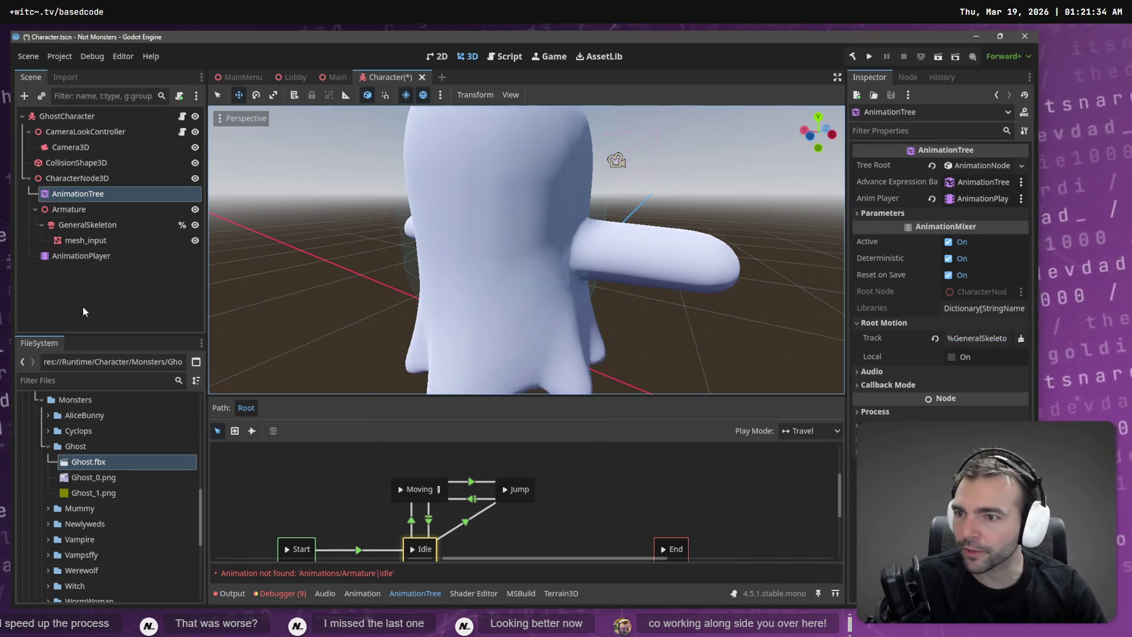
Step: Save the Character scene and select the AnimationPlayer to show its animation options
key(ctrl+s)
click(81, 256)
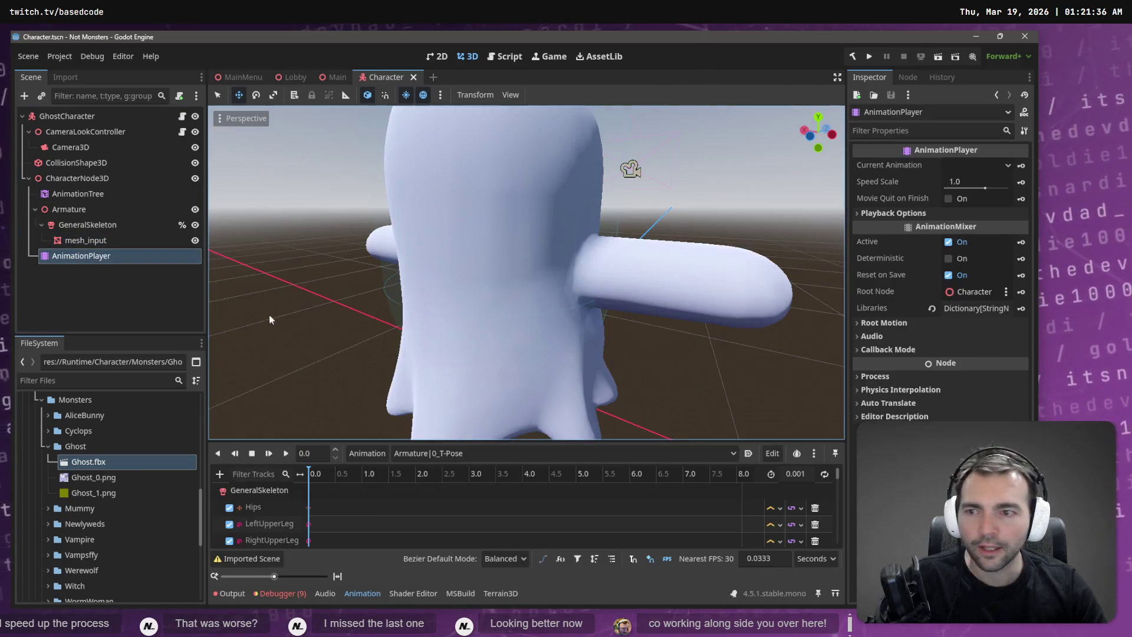
click(377, 452)
Step: Load Animations.fbx as an animation library in the library manager
click(436, 490)
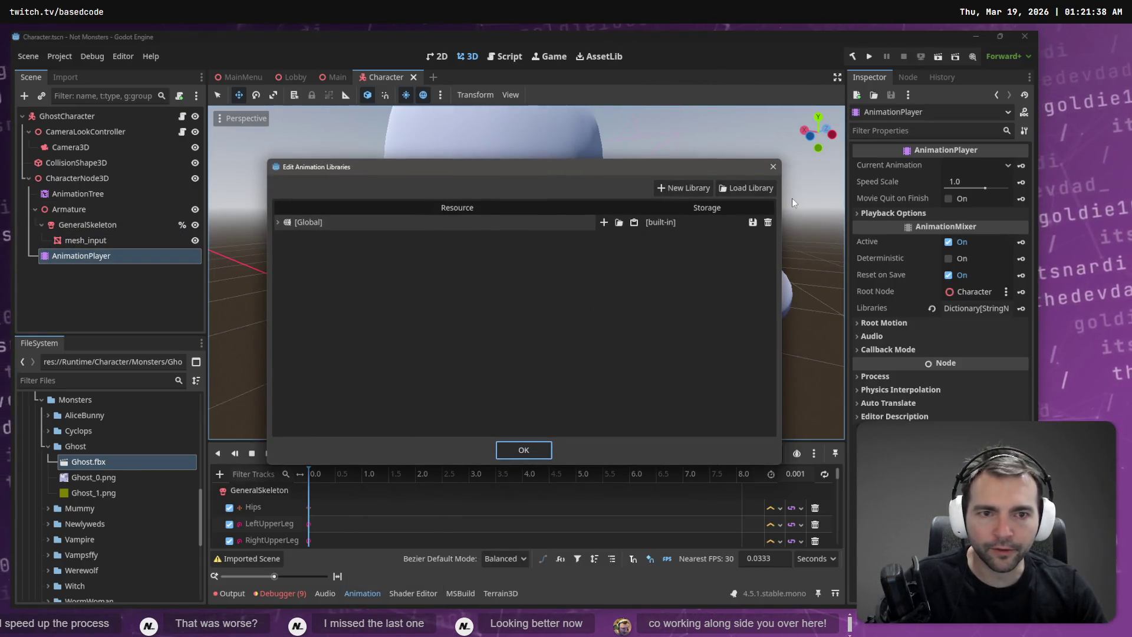
click(746, 188)
double_click(242, 167)
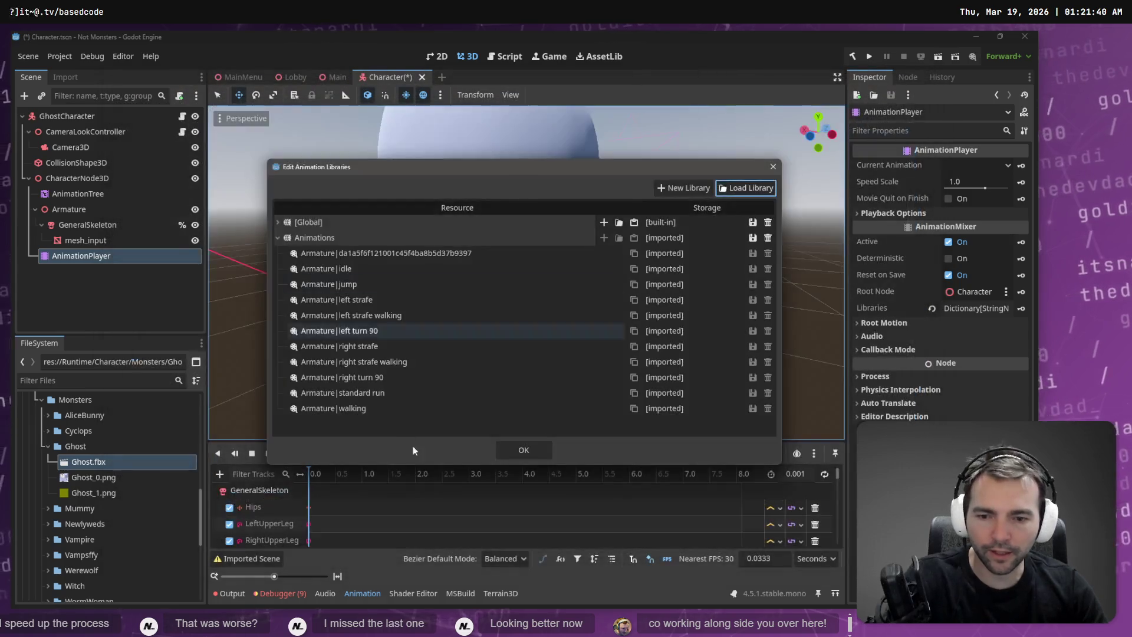
click(521, 454)
Step: Choose the standard run animation and play it
click(373, 451)
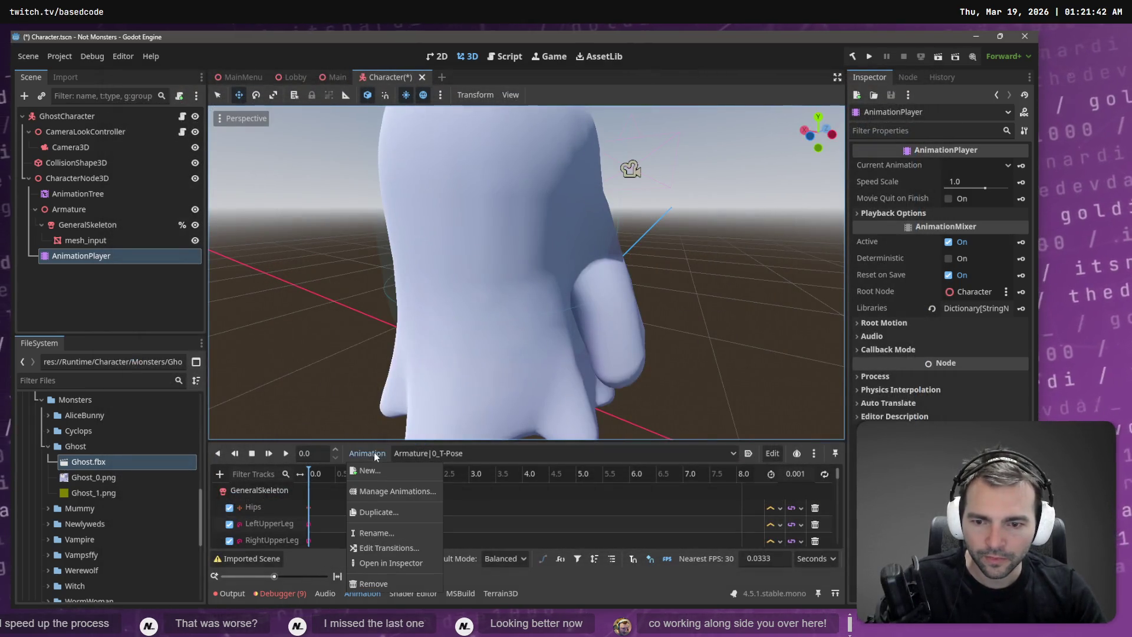
click(440, 453)
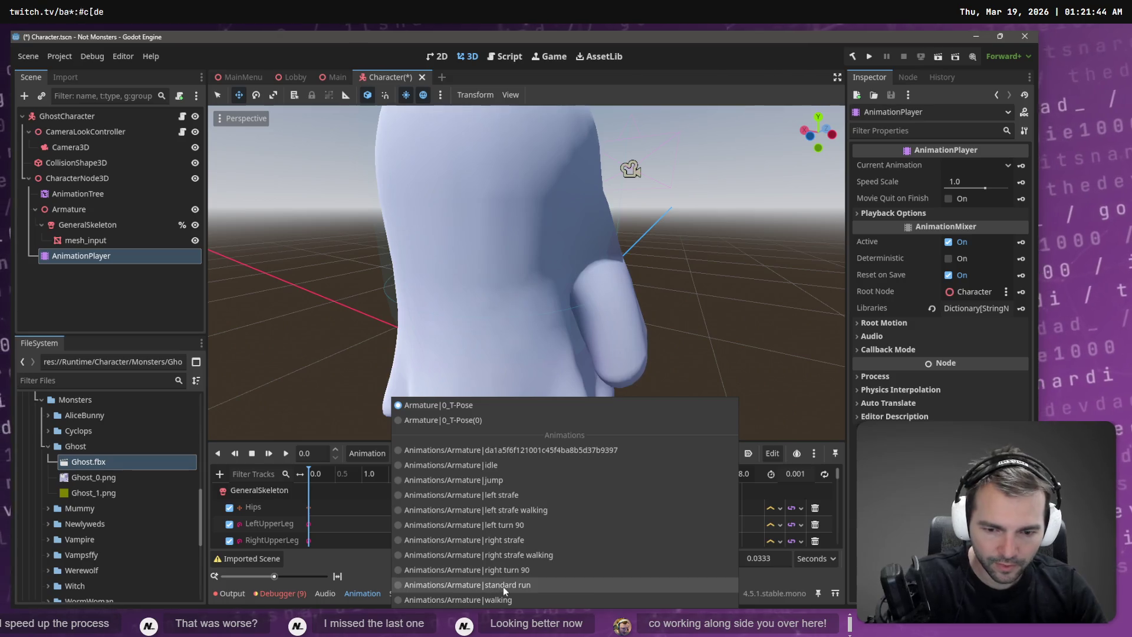
click(503, 584)
scroll(636, 331, down, 5)
scroll(636, 326, down, 3)
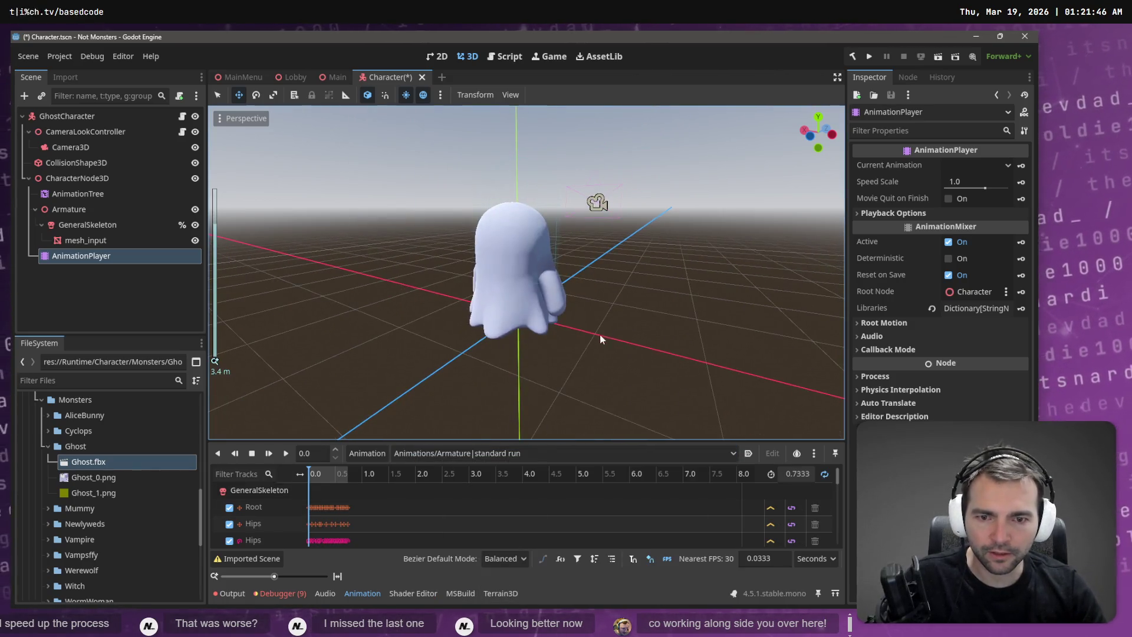
click(284, 454)
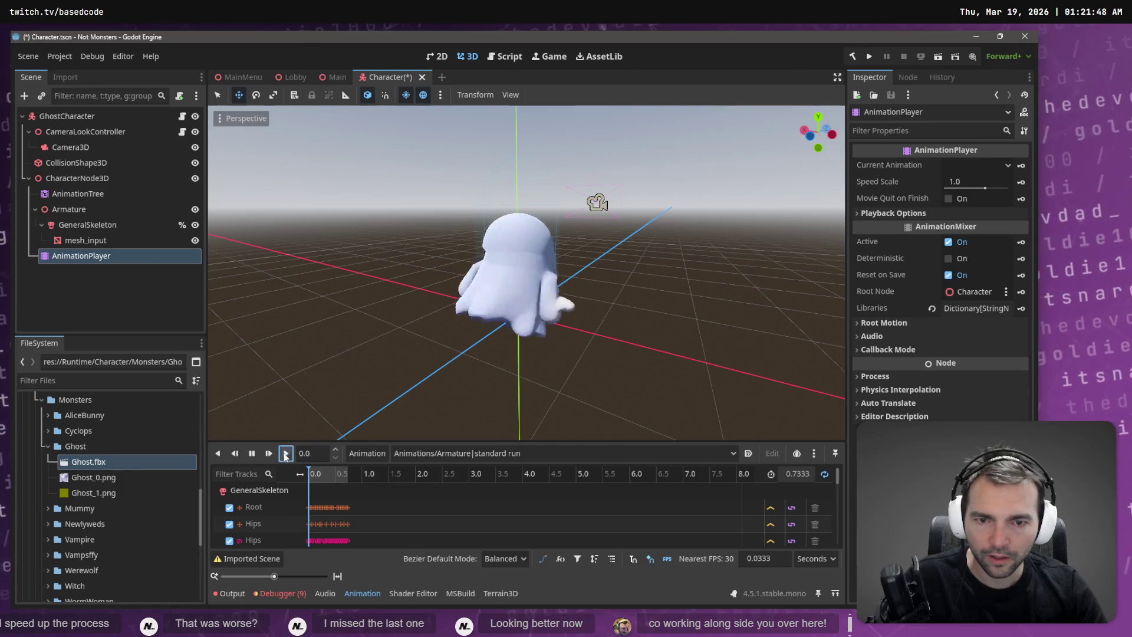
Step: Watch the running ghost from several angles, then return to Blender's weight painting view
middle_drag(631, 326, 688, 321)
middle_drag(413, 327, 758, 330)
middle_drag(522, 311, 434, 308)
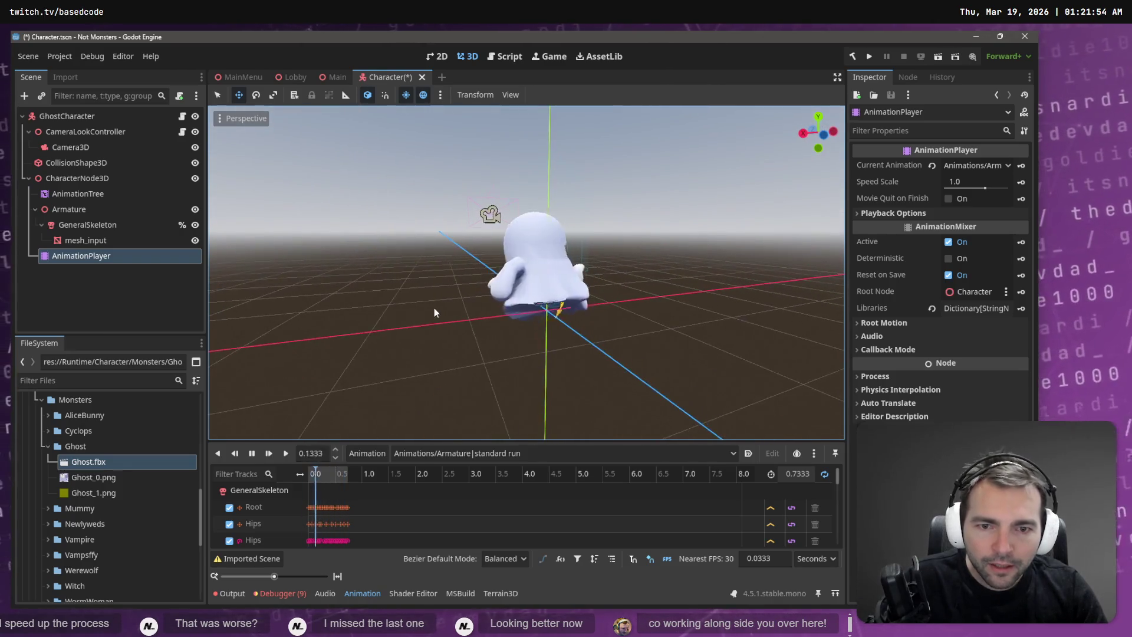
scroll(437, 309, up, 5)
scroll(576, 420, down, 5)
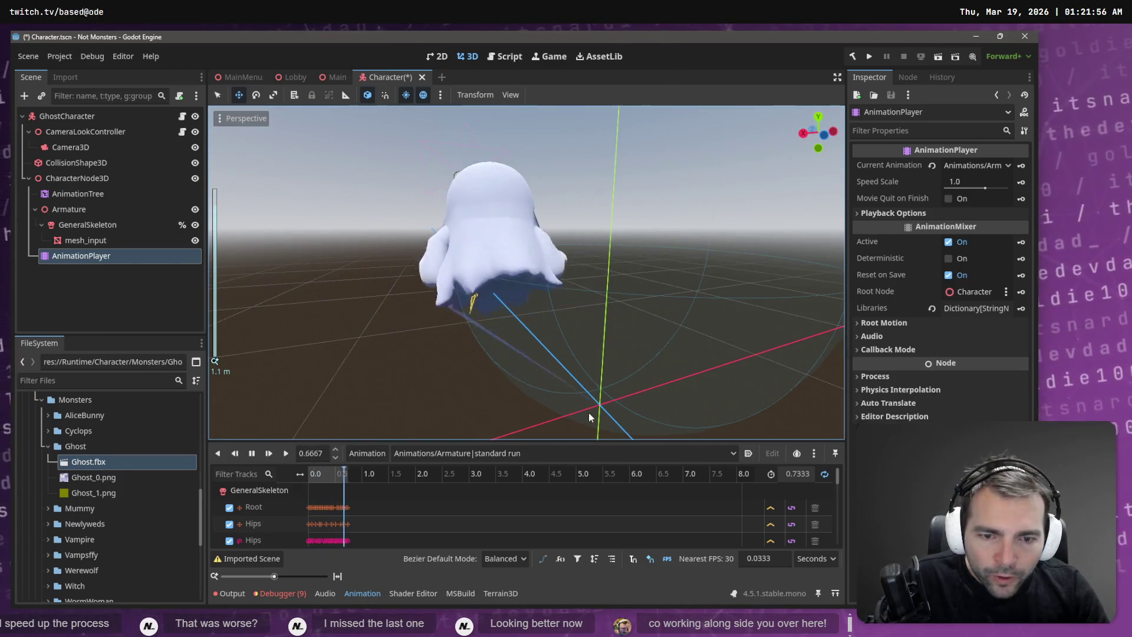
key(alt+Tab)
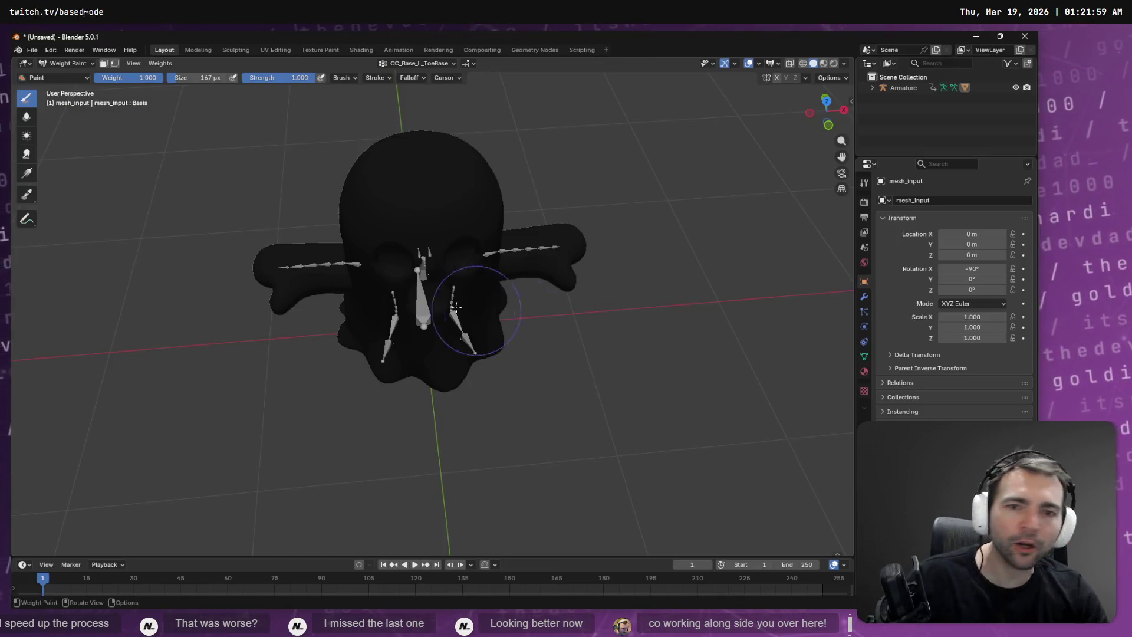
key(alt+Tab)
mouse_move(563, 321)
middle_down()
mouse_move(648, 306)
mouse_move(396, 294)
middle_up()
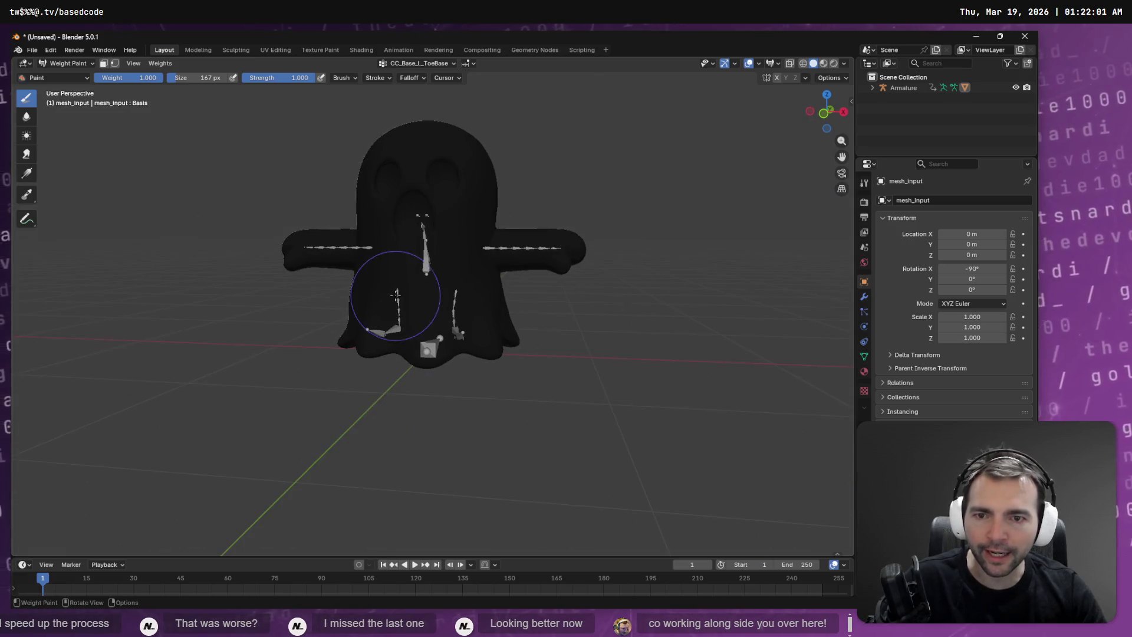
Step: Make CC_Base_Hip the active vertex group, try a paint stroke, and undo it
click(416, 63)
scroll(407, 118, up, 2)
click(414, 98)
middle_drag(468, 464, 478, 275)
mouse_move(504, 358)
middle_down()
mouse_move(443, 412)
mouse_move(488, 326)
middle_up()
middle_drag(389, 337, 416, 315)
drag(415, 315, 403, 319)
key(ctrl+z)
key(ctrl+z)
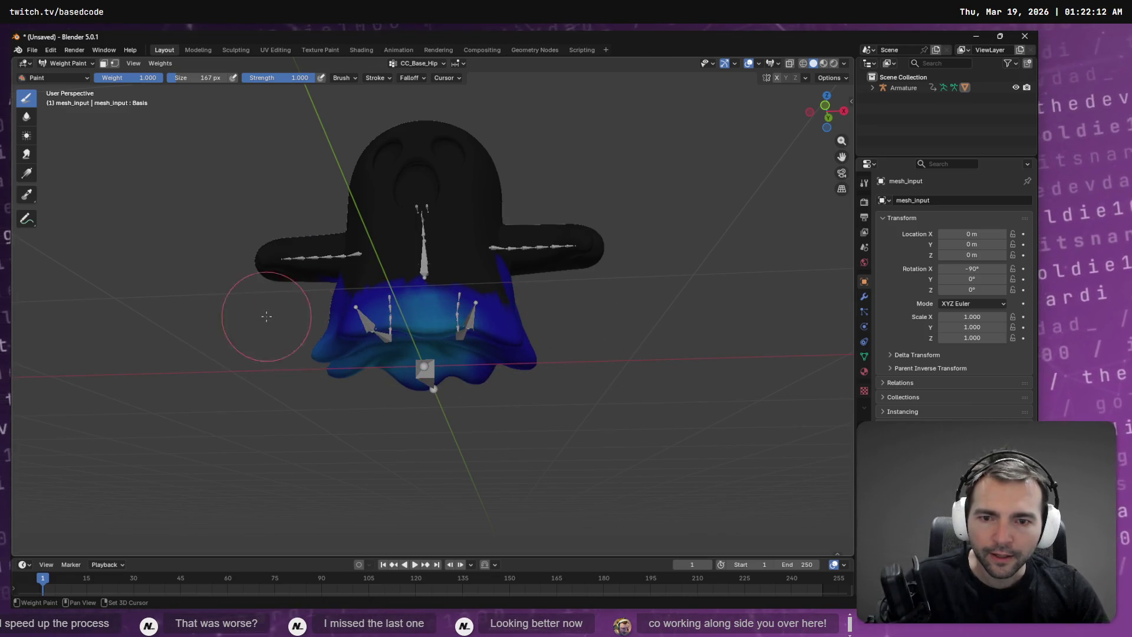
Step: Orbit around the ghost to inspect its CC_Base_Hip weights
middle_drag(561, 347, 558, 349)
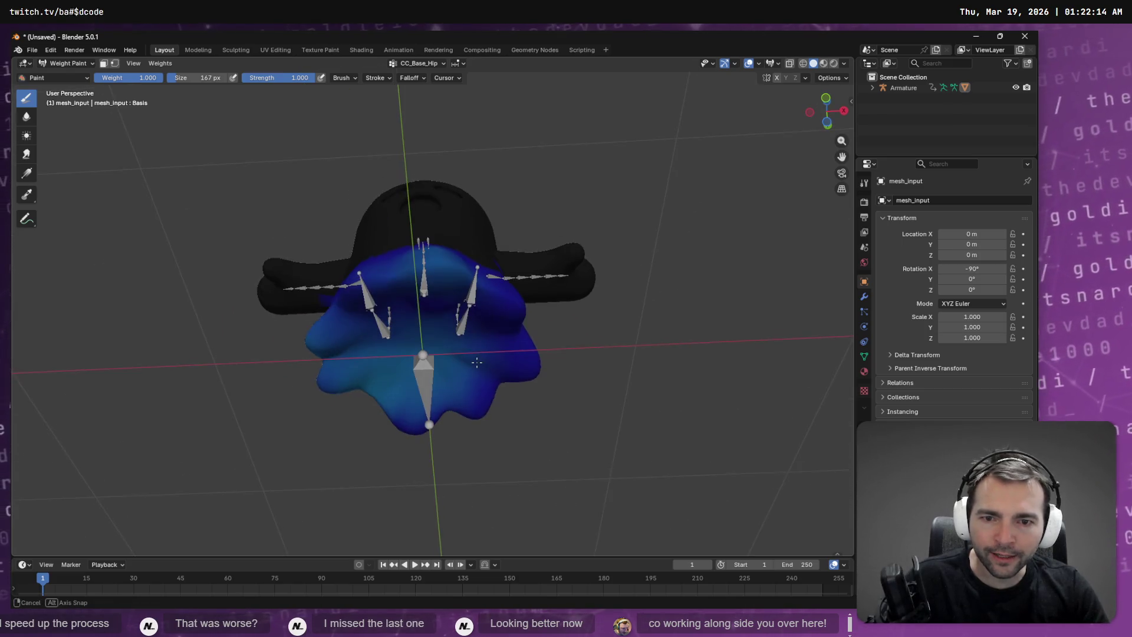
middle_drag(380, 328, 405, 493)
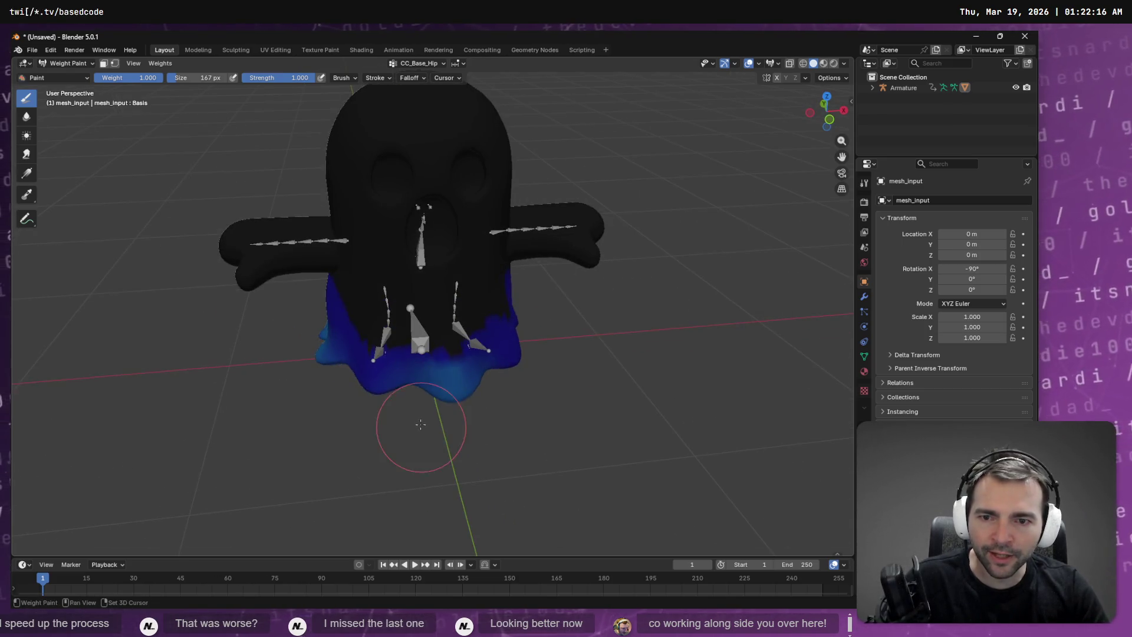
mouse_move(602, 312)
middle_down()
mouse_move(614, 308)
mouse_move(532, 311)
middle_up()
key(ctrl)
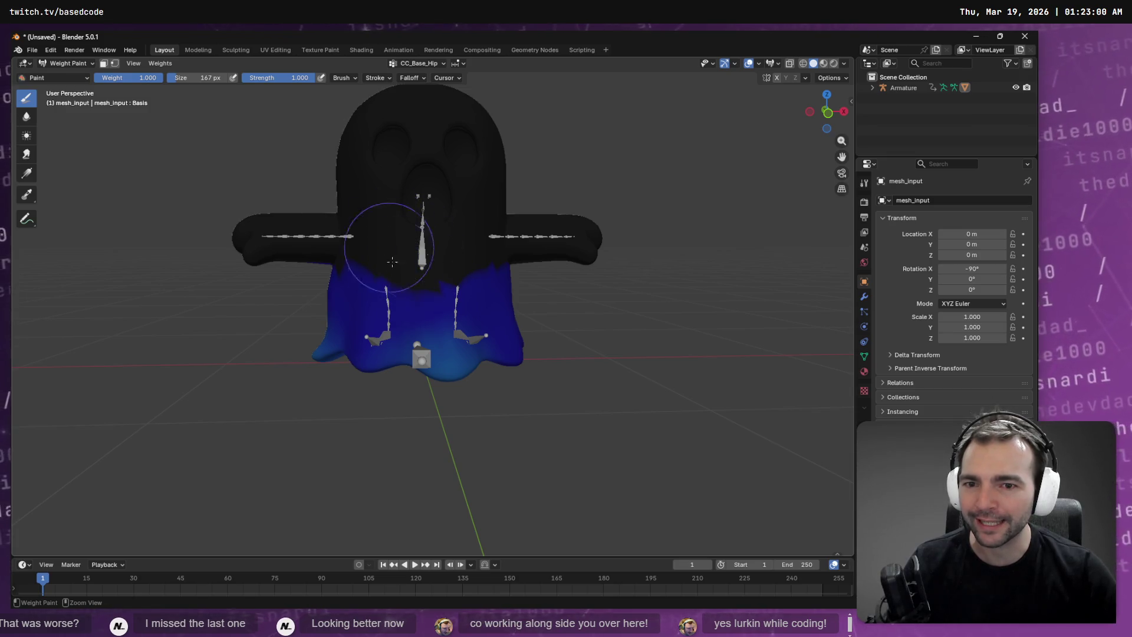
mouse_move(507, 263)
middle_down()
mouse_move(369, 344)
mouse_move(439, 264)
middle_up()
middle_drag(572, 266, 686, 292)
middle_drag(519, 282, 380, 160)
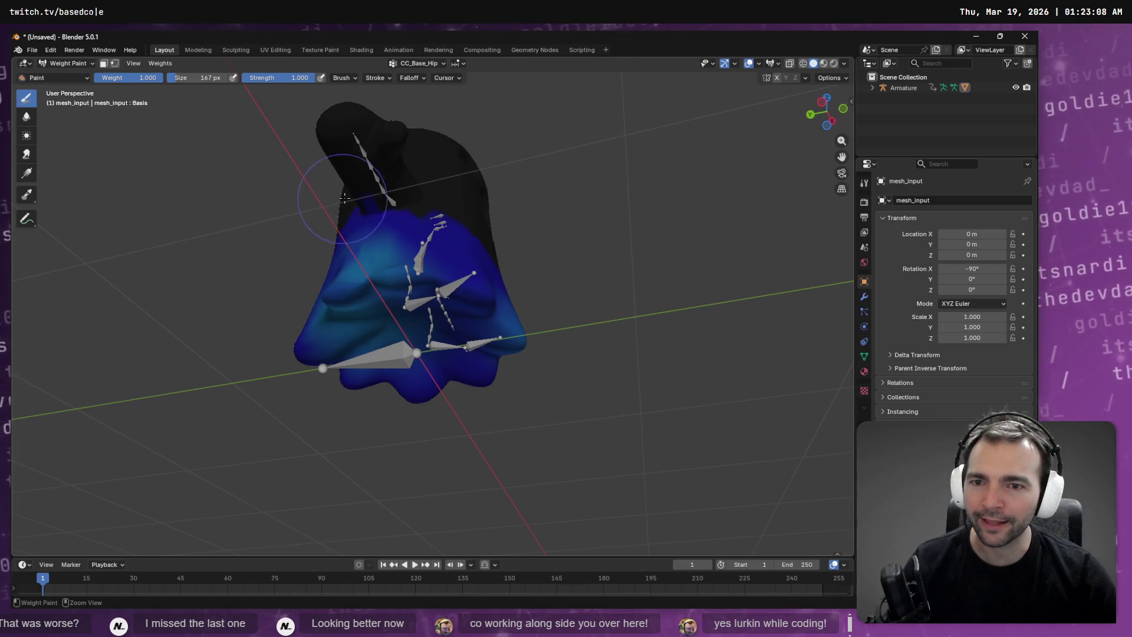
mouse_move(375, 193)
middle_down()
mouse_move(240, 259)
mouse_move(251, 255)
mouse_move(222, 252)
middle_up()
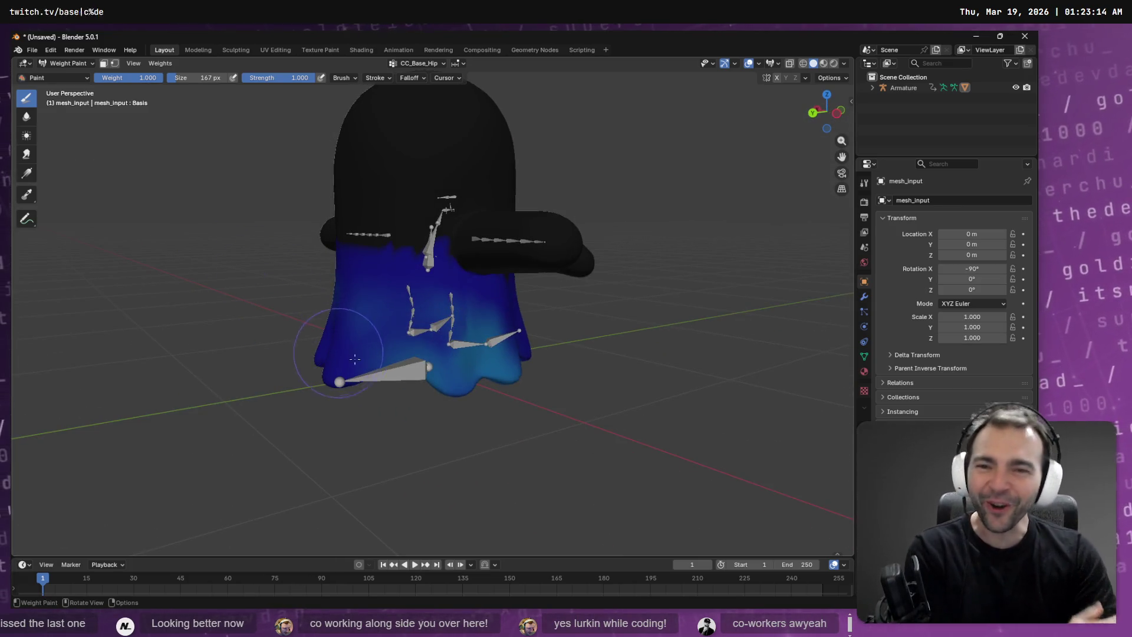
middle_drag(434, 316, 643, 308)
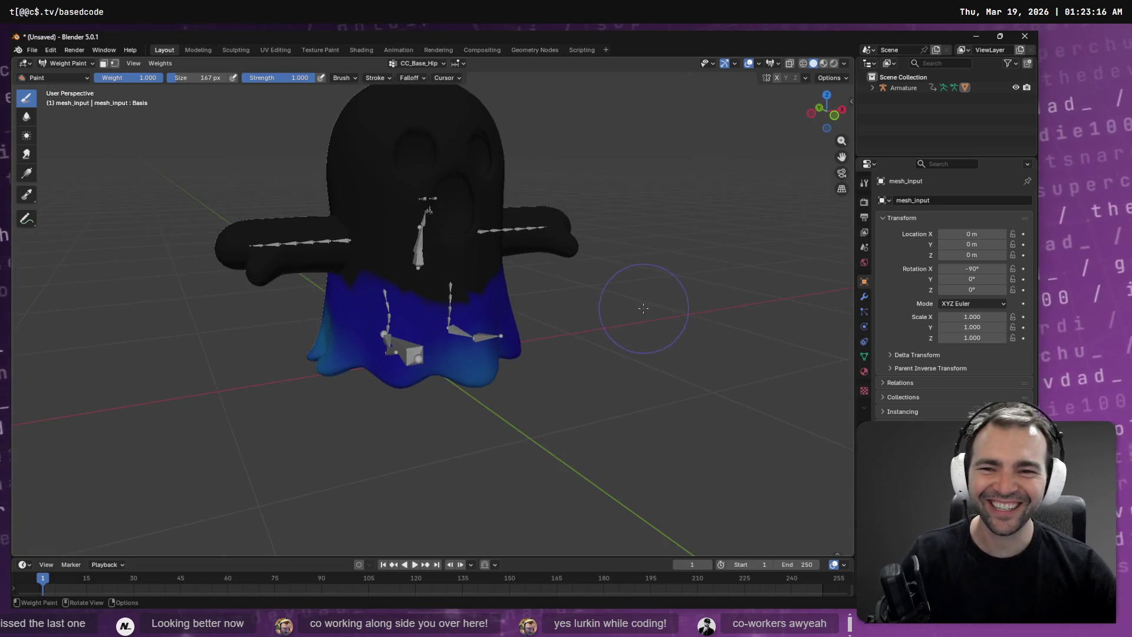
Step: Export the scene as FBX over the existing Ghost.fbx and return to Godot
click(32, 51)
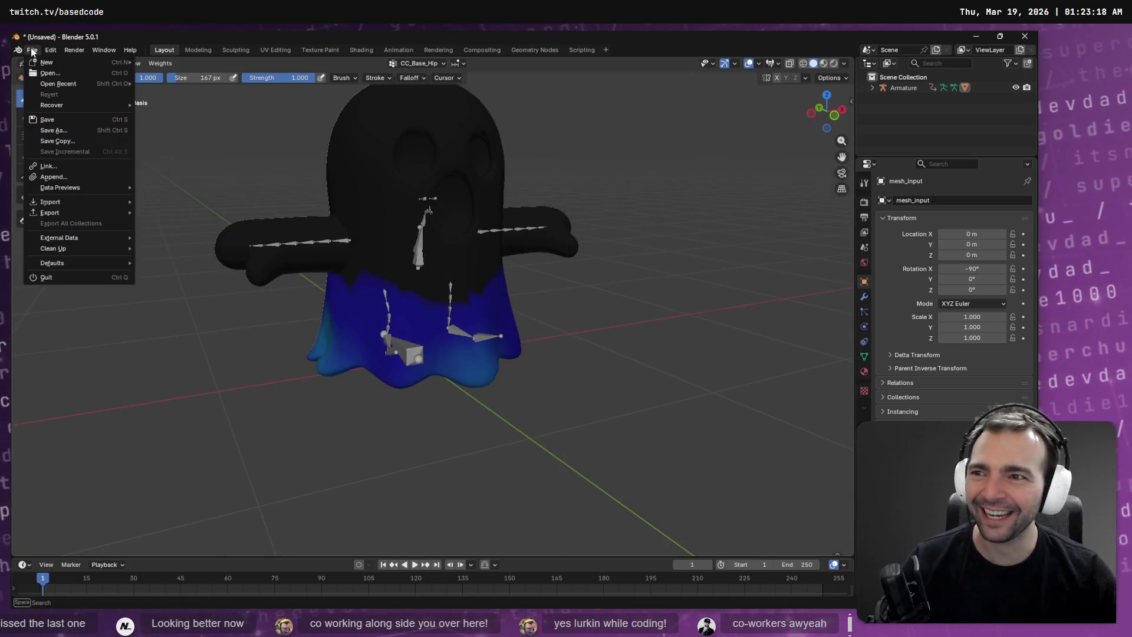
mouse_move(76, 213)
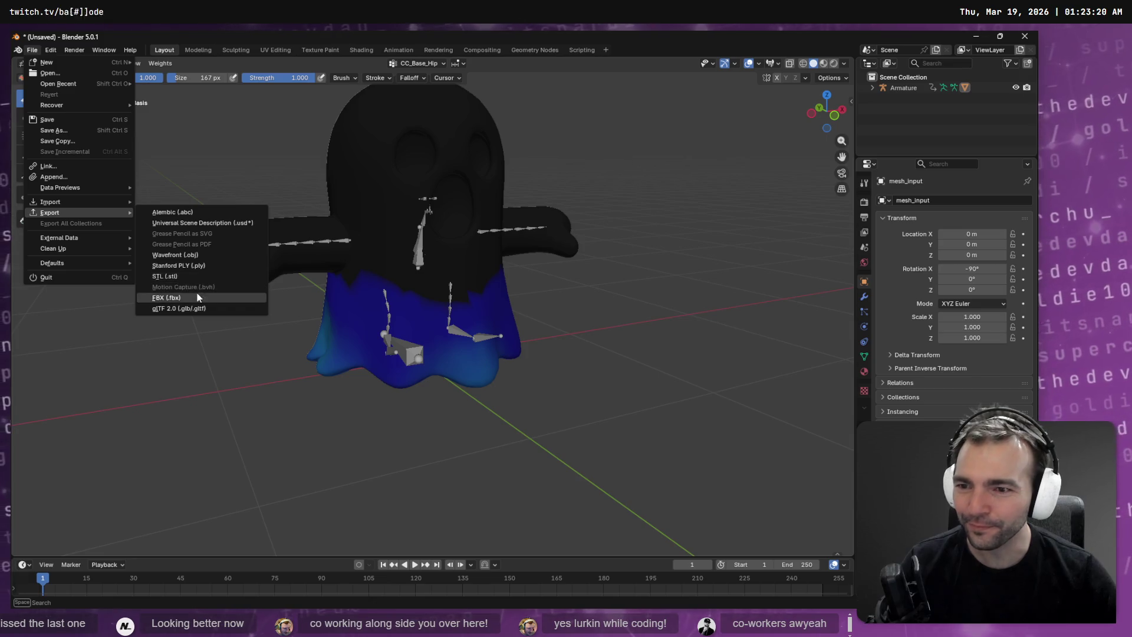
click(202, 297)
click(341, 167)
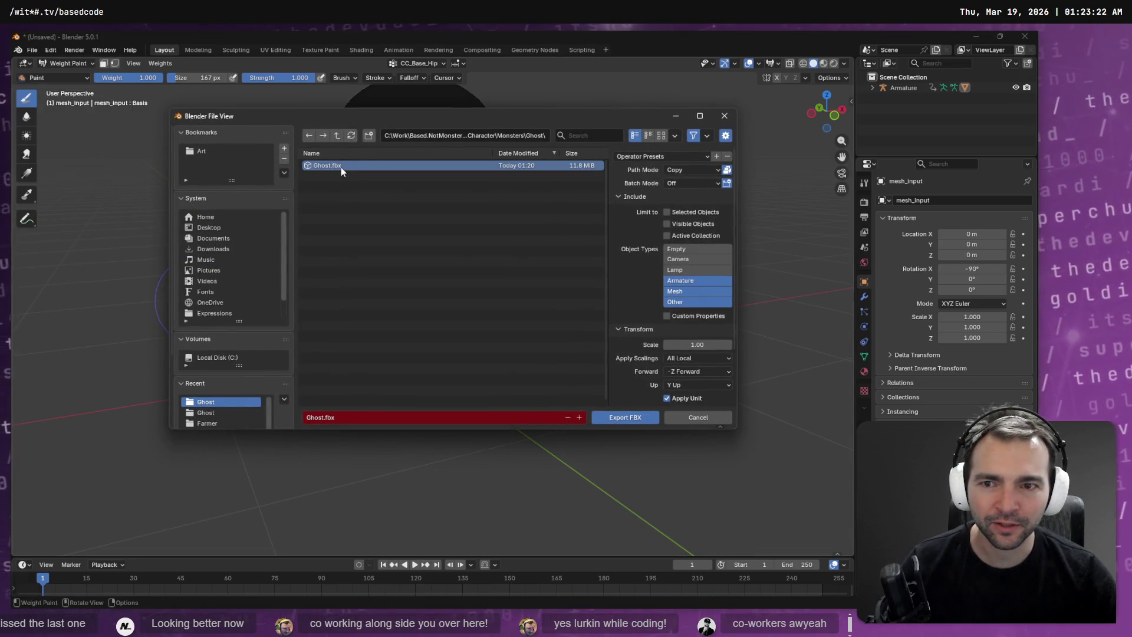
double_click(341, 167)
key(alt+Tab)
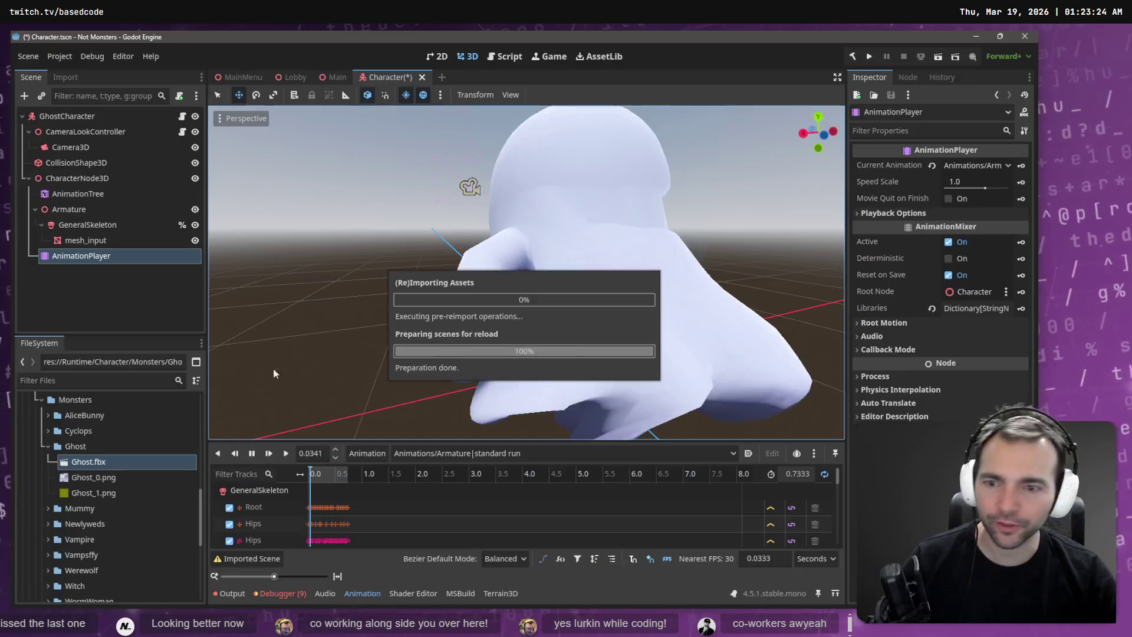
Step: Reimport Ghost.fbx and open its Advanced import settings
right_click(141, 462)
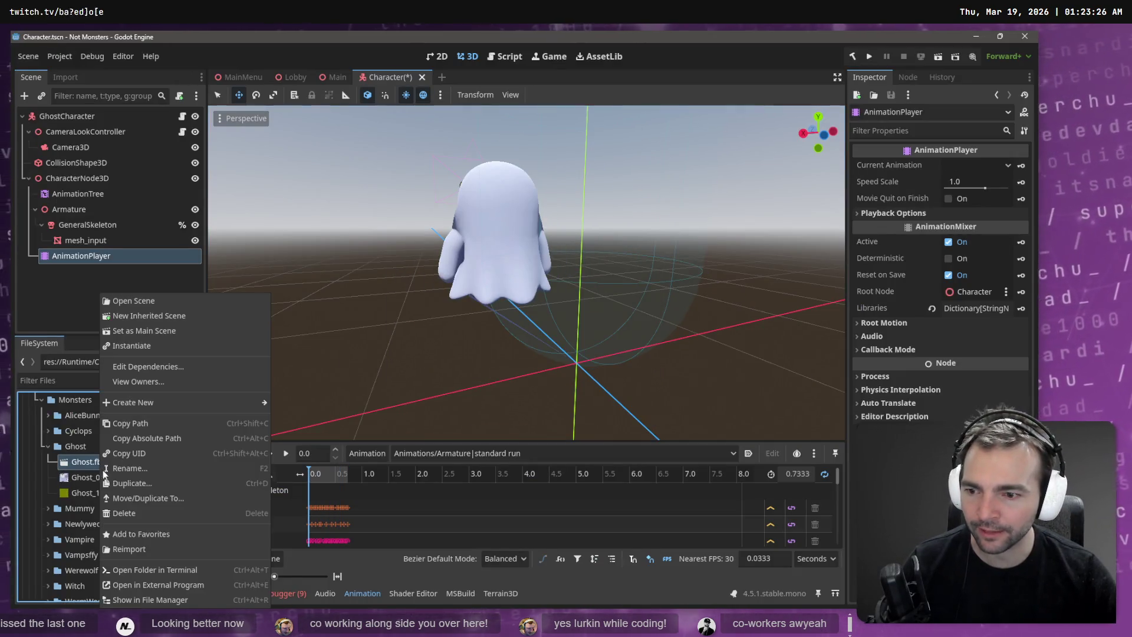
click(158, 550)
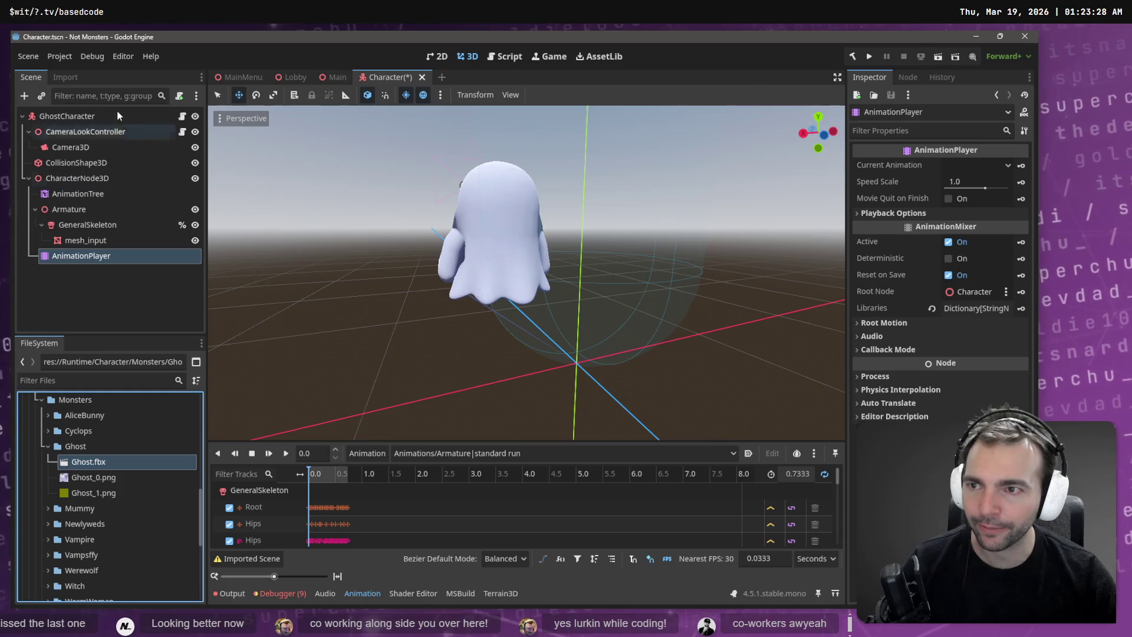
click(66, 78)
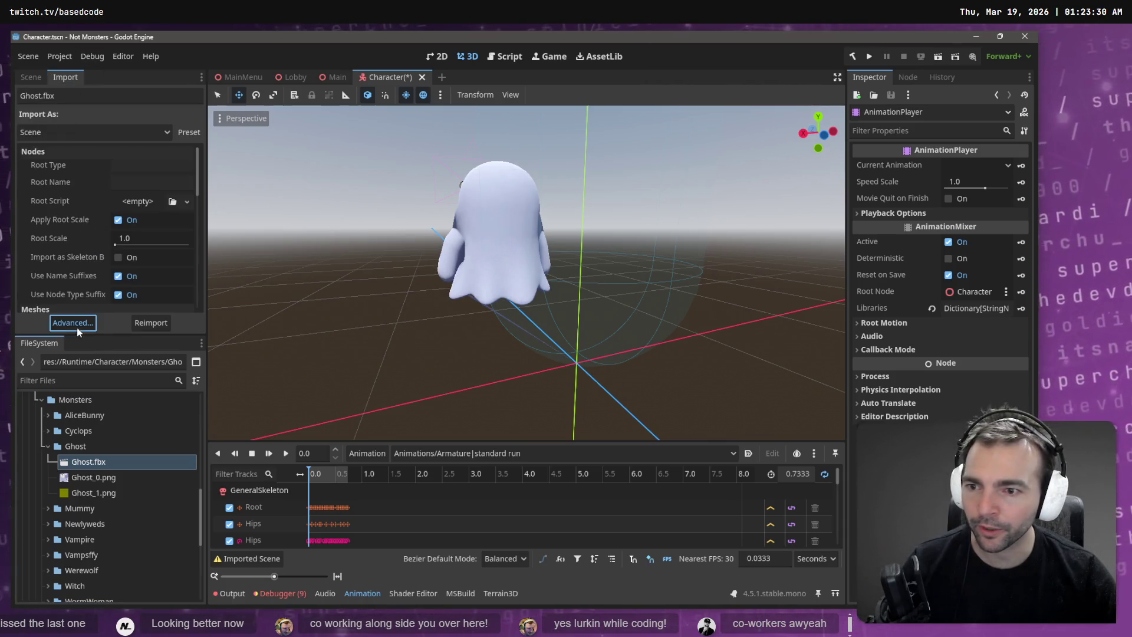
click(75, 324)
Step: Check the Skeleton3D's Bone Map and skeleton profile, then reimport Ghost.fbx
scroll(846, 313, down, 3)
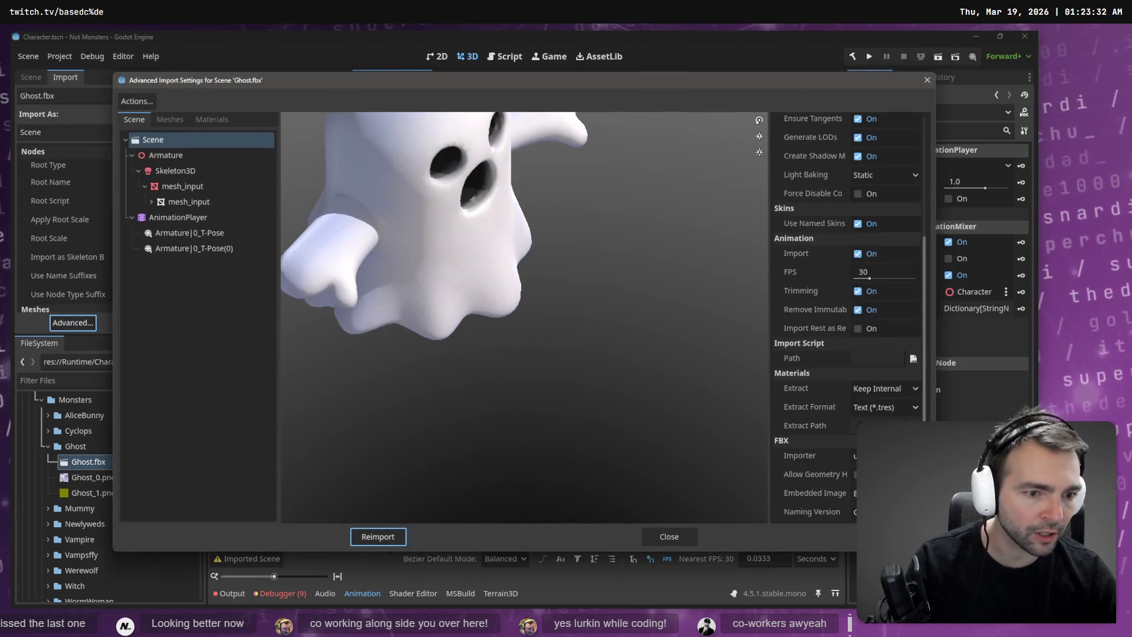
click(175, 170)
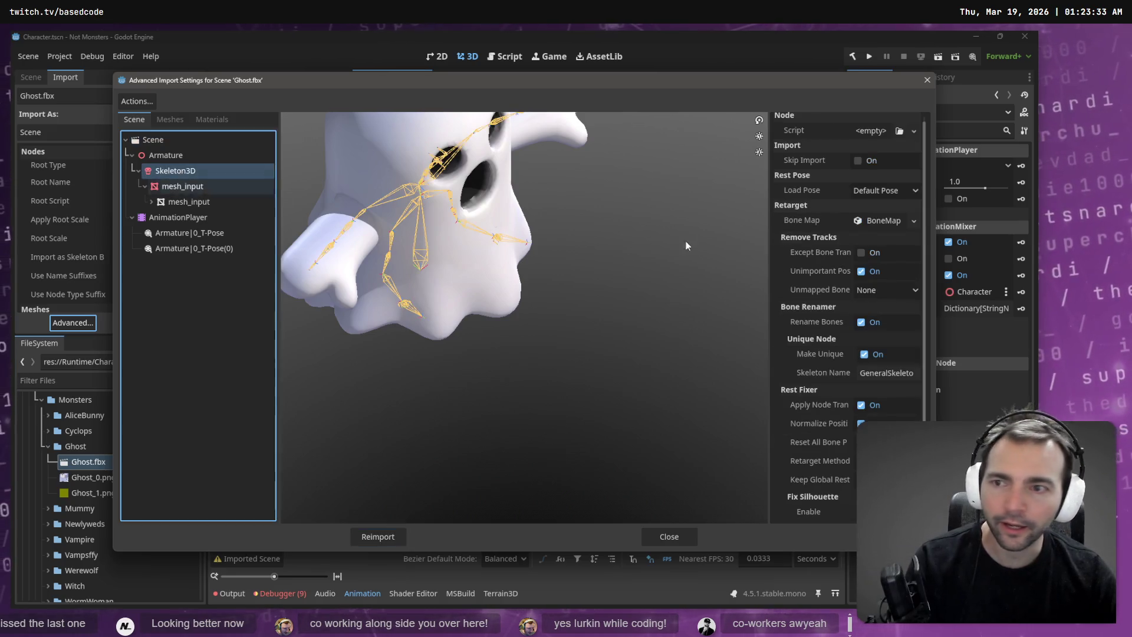
click(896, 221)
click(881, 240)
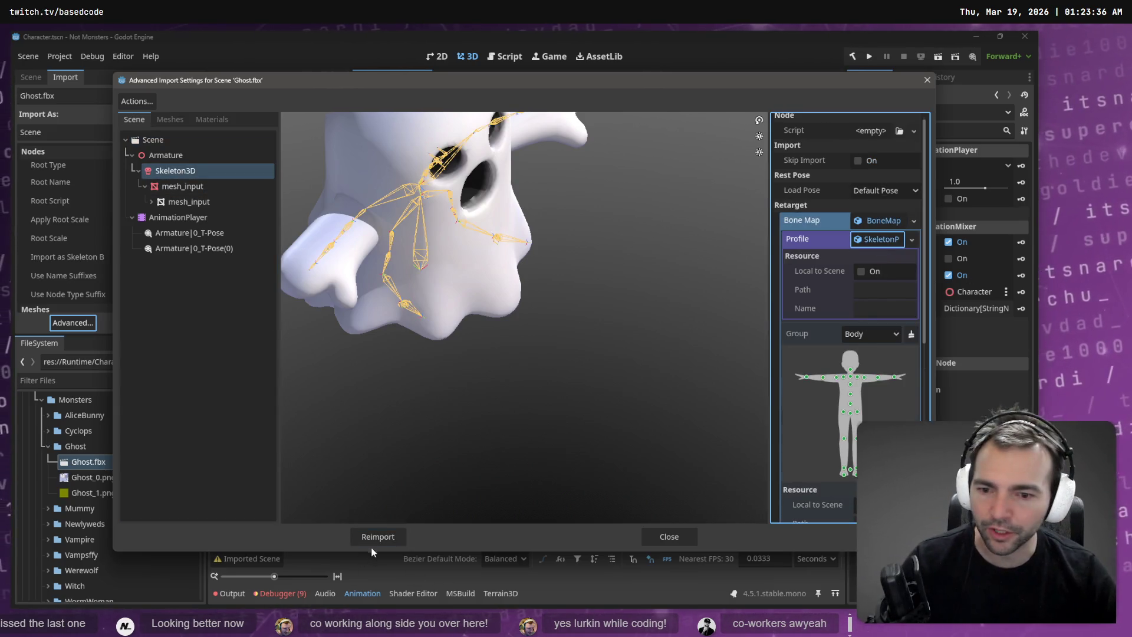
click(372, 543)
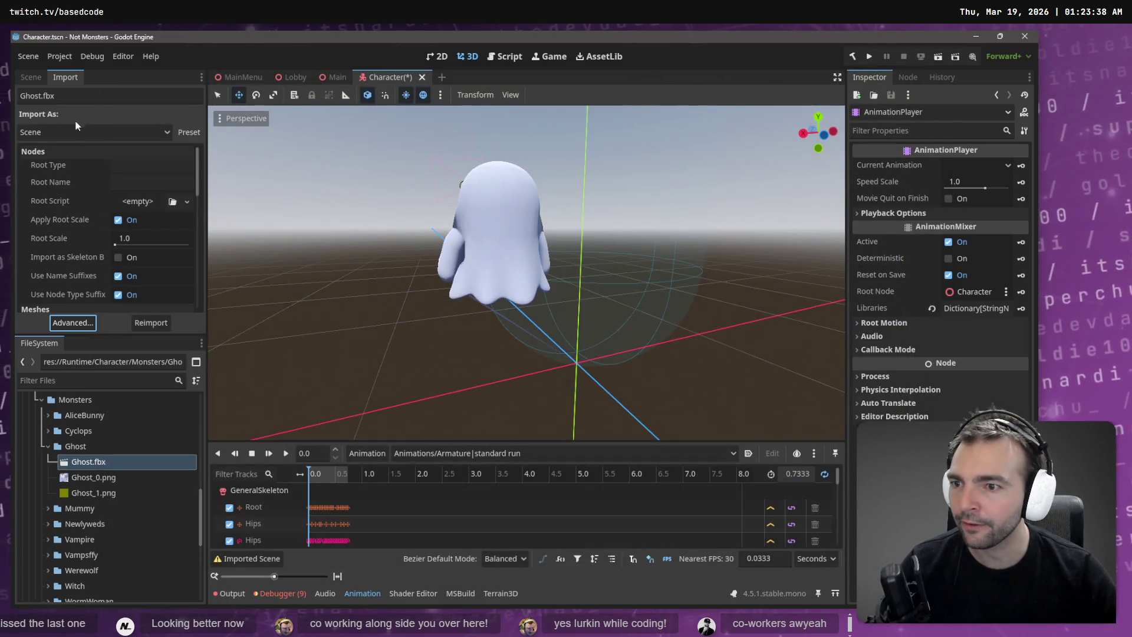
click(24, 77)
Step: Move AnimationPlayer and AnimationTree under GhostCharacter and delete the old CharacterNode3D
drag(77, 256, 96, 255)
drag(88, 196, 93, 120)
click(85, 179)
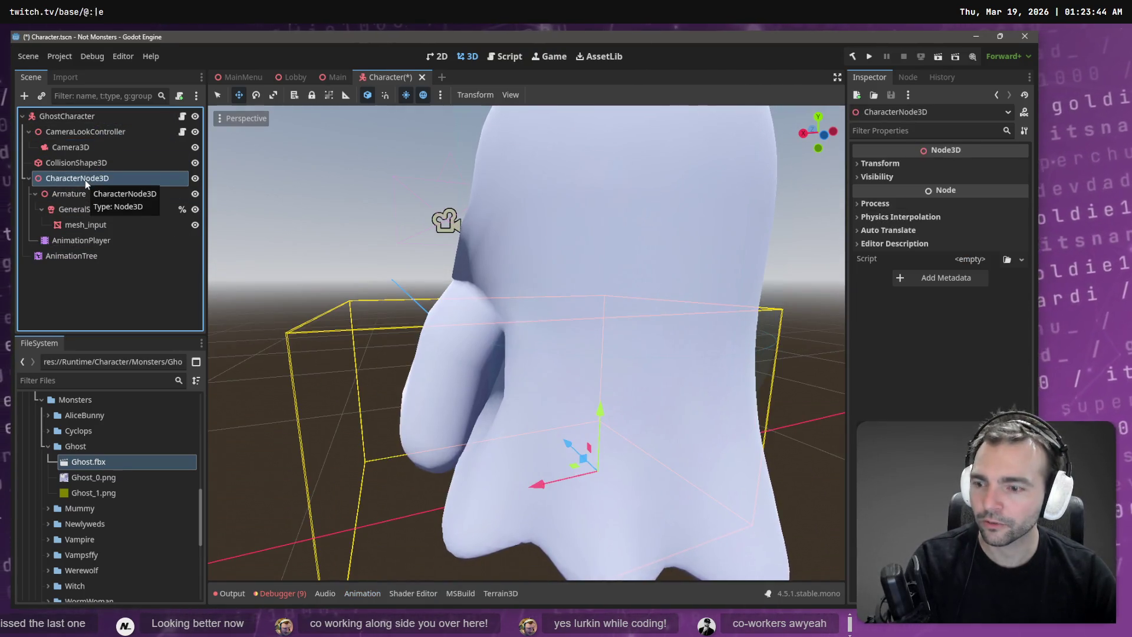
key(Delete)
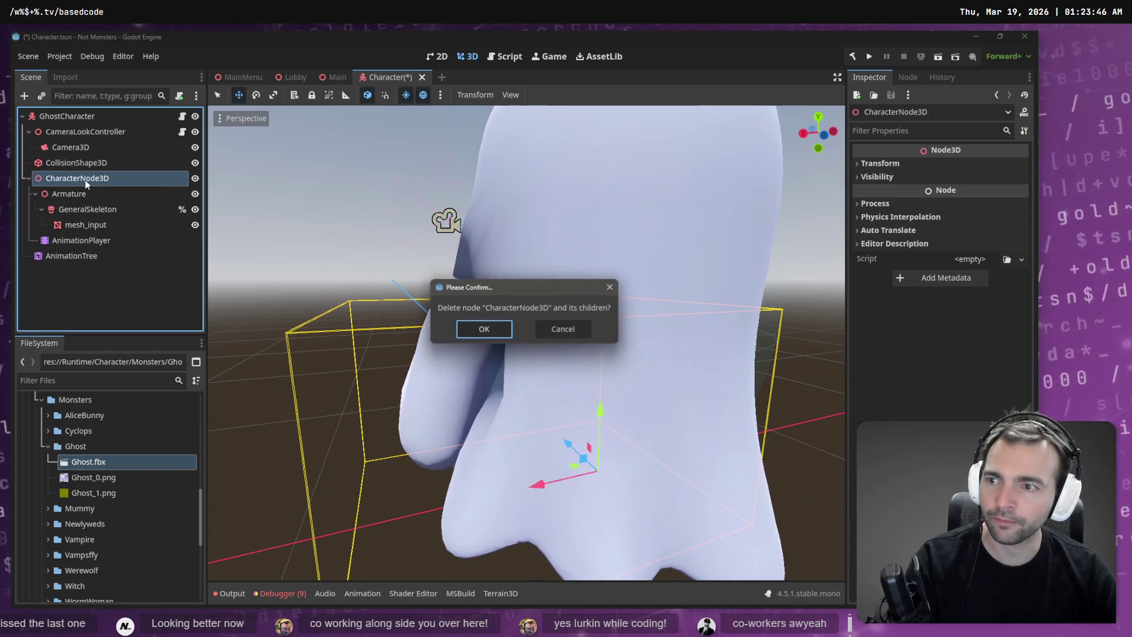
key(Return)
Step: Add Ghost.fbx under GhostCharacter, make its children editable, and put AnimationTree last
mouse_move(88, 463)
mouse_down()
mouse_move(103, 398)
mouse_move(83, 119)
mouse_up()
right_click(79, 195)
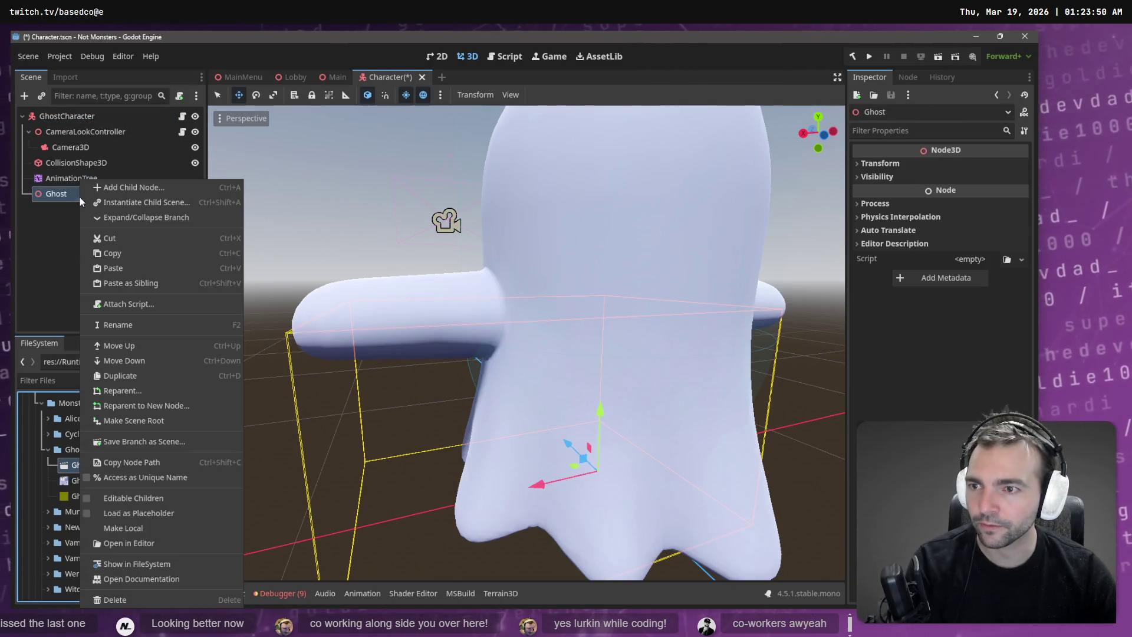
click(135, 498)
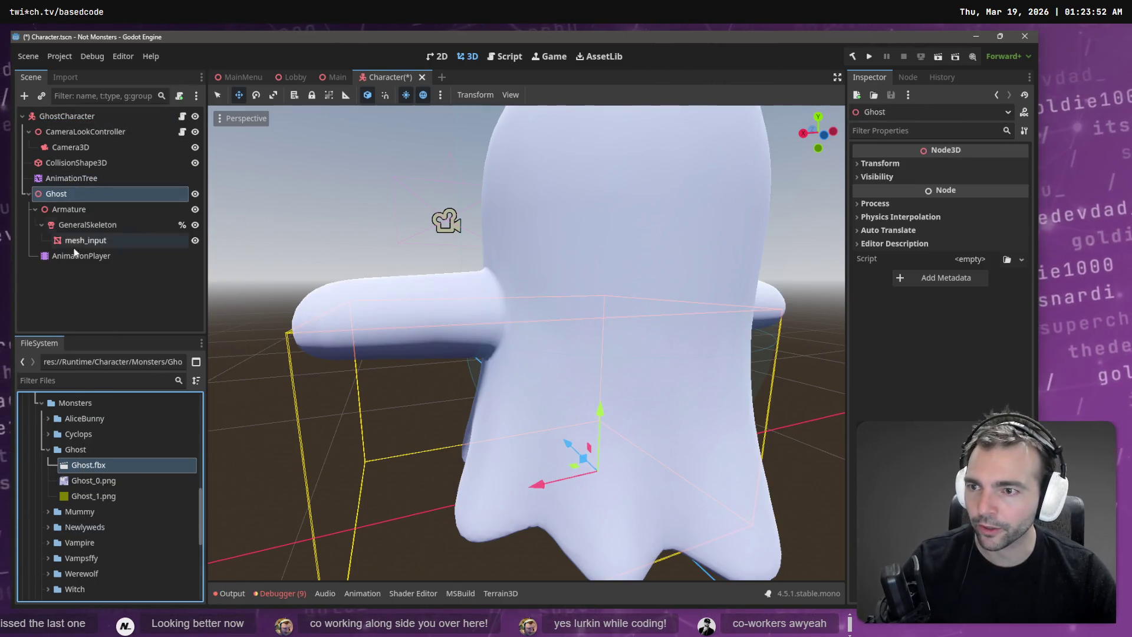
mouse_move(76, 178)
mouse_down()
mouse_move(82, 260)
mouse_move(949, 222)
mouse_move(979, 199)
mouse_up()
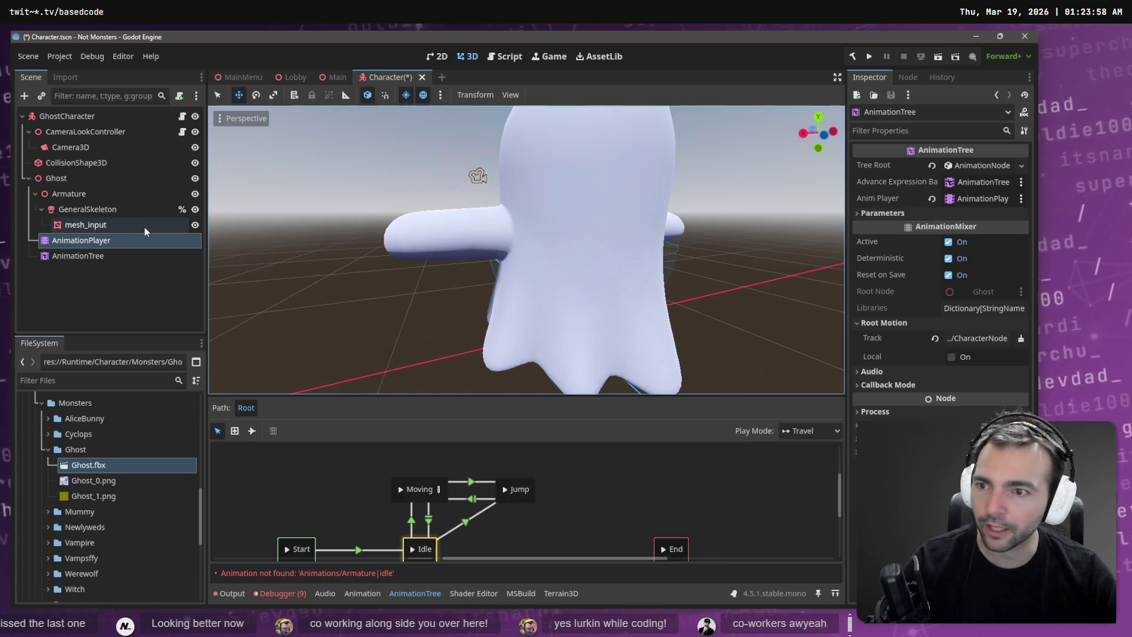
Step: Load the Animations.fbx library into the Ghost's AnimationPlayer
click(125, 240)
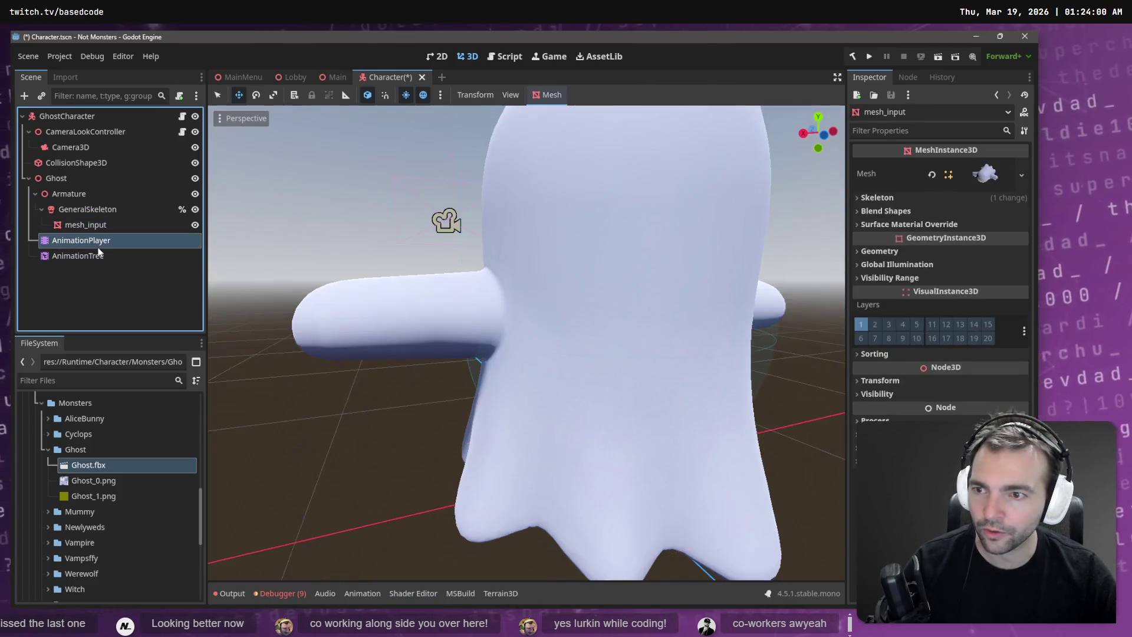
click(366, 454)
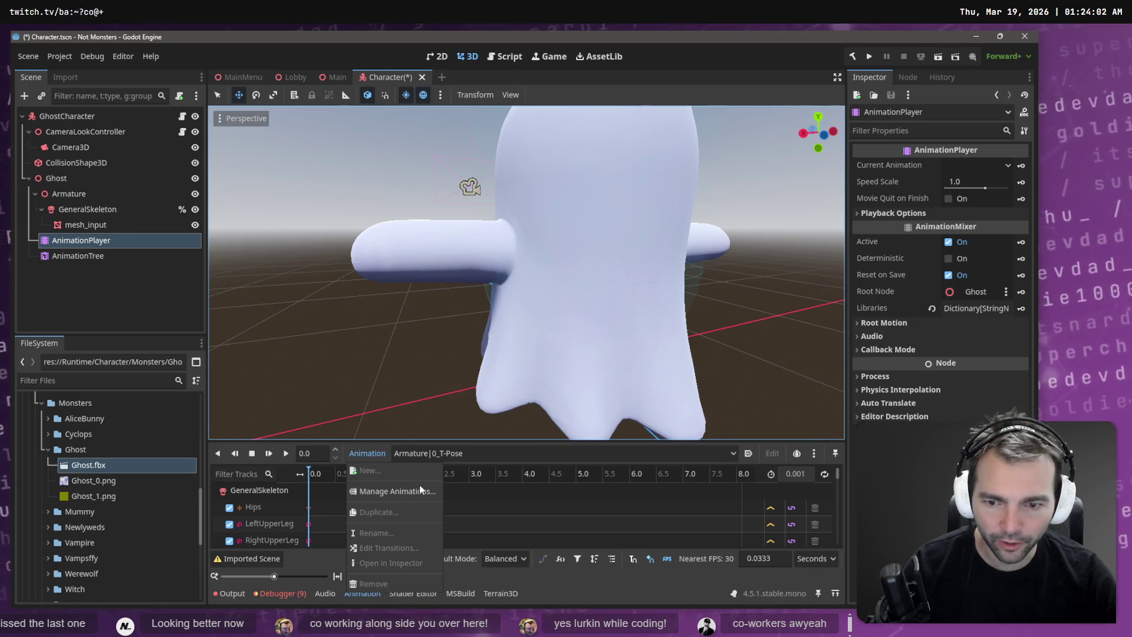
click(419, 485)
click(747, 188)
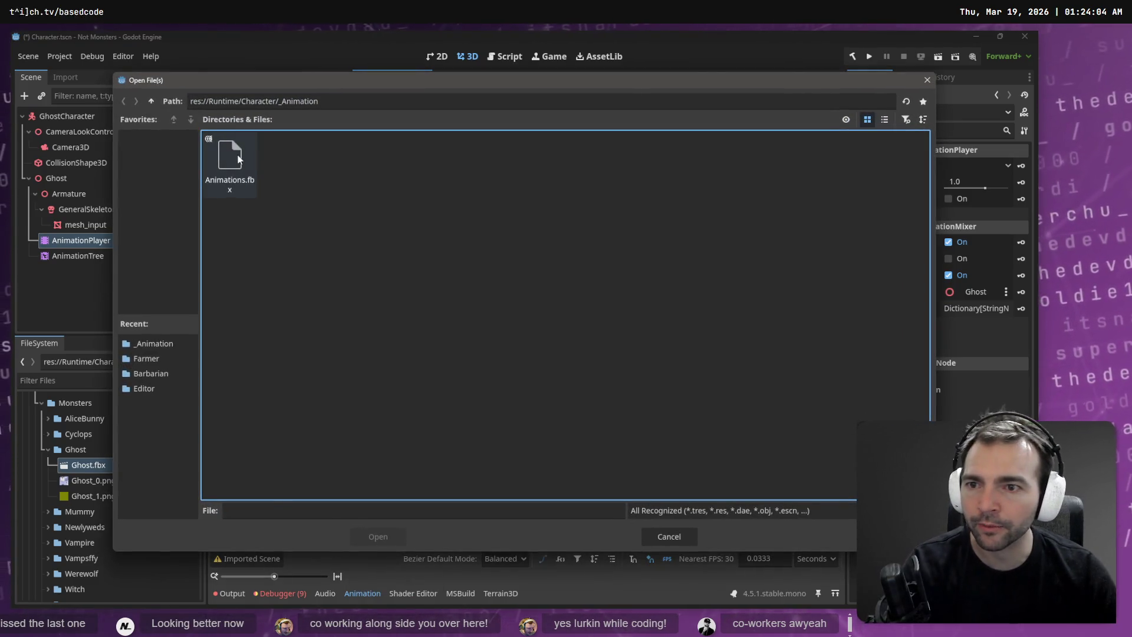
double_click(230, 168)
click(508, 450)
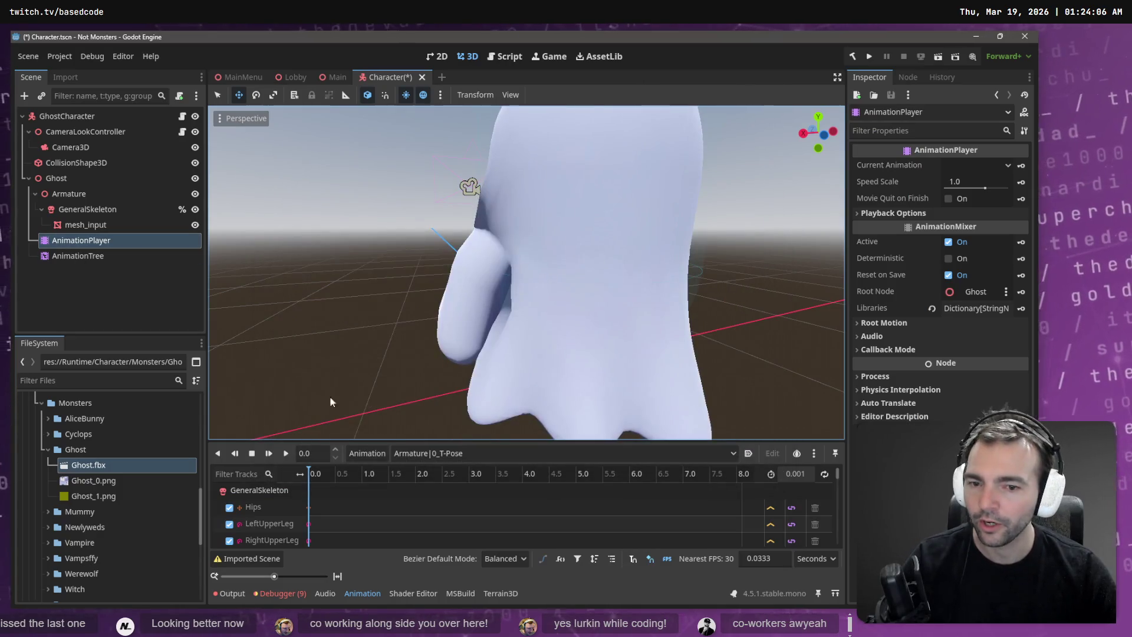
Step: Select the standard run clip and play it
click(451, 454)
click(497, 590)
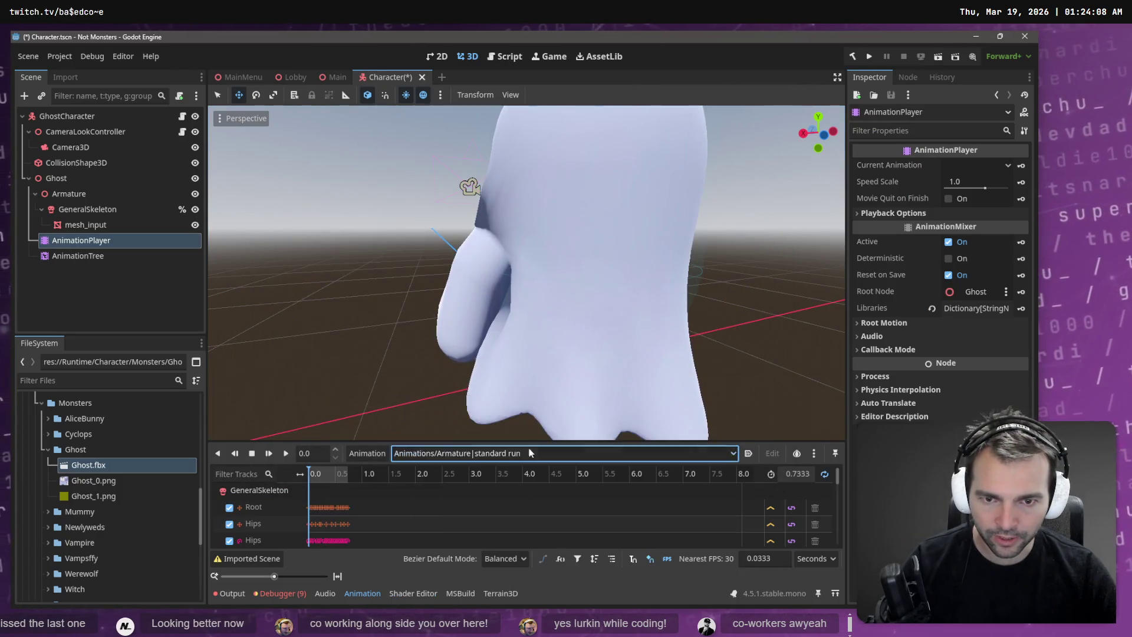
scroll(416, 398, down, 8)
click(283, 457)
Step: Expand the AnimationPlayer's Root Motion settings and start assigning a track
click(72, 178)
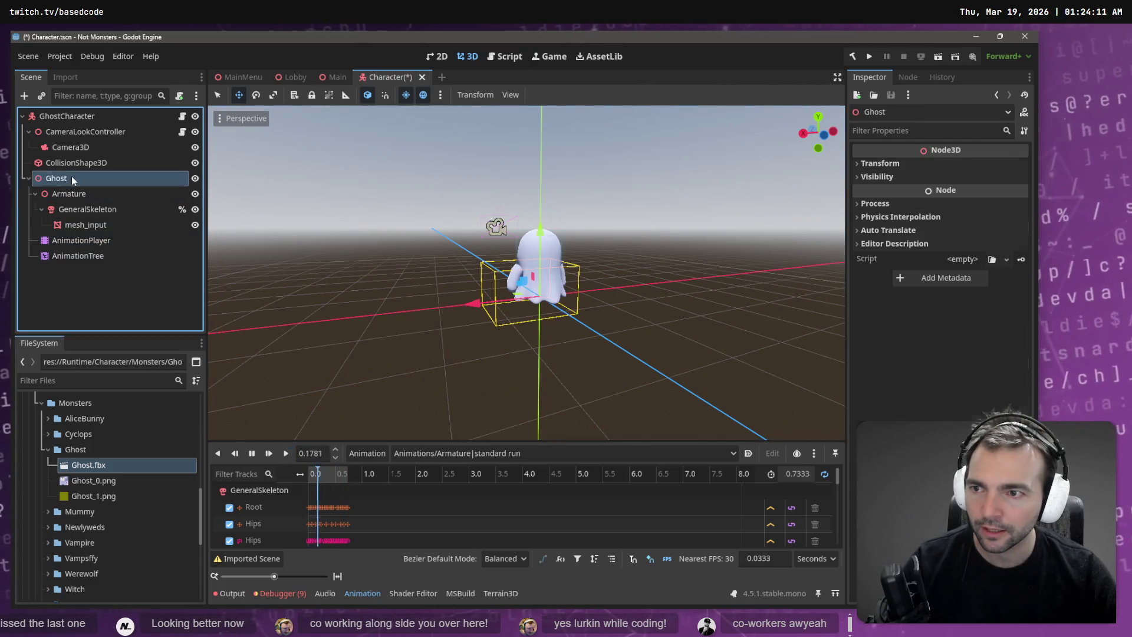
click(87, 210)
click(82, 240)
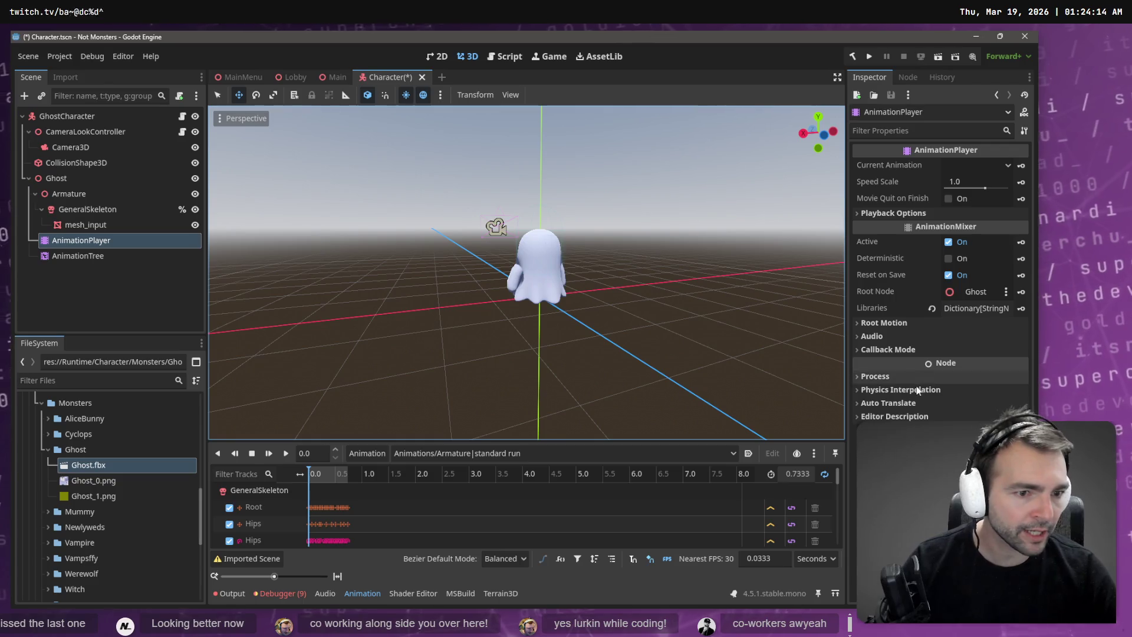
click(890, 323)
click(970, 337)
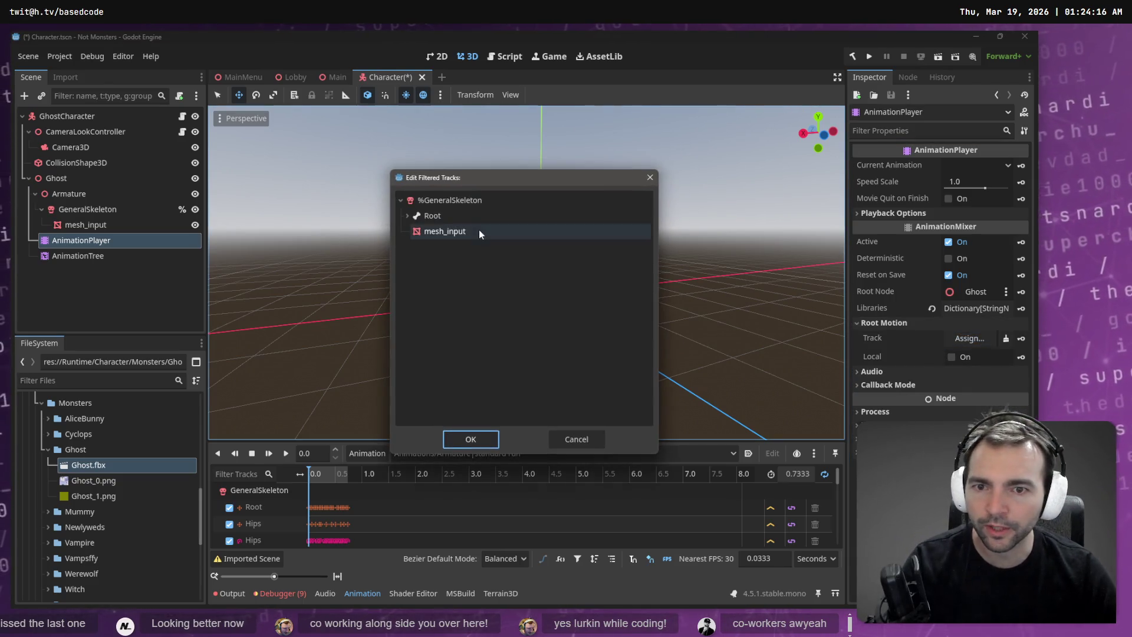
Step: Set root motion to Root and the AnimationTree's track to GeneralSkeleton, then save
double_click(465, 216)
click(77, 255)
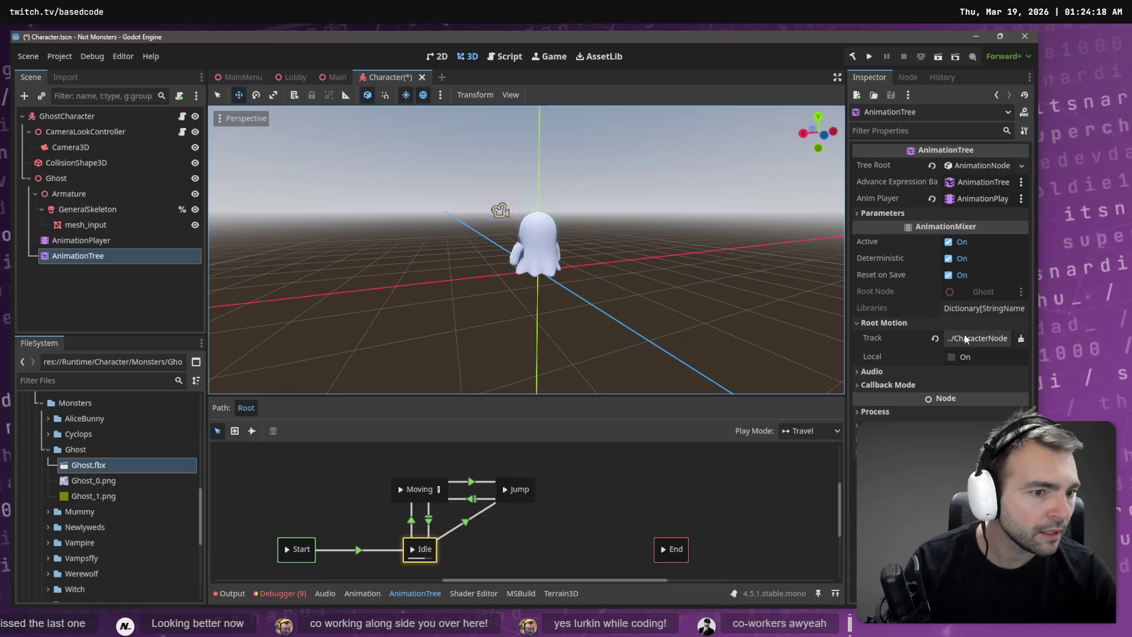
click(977, 337)
double_click(443, 216)
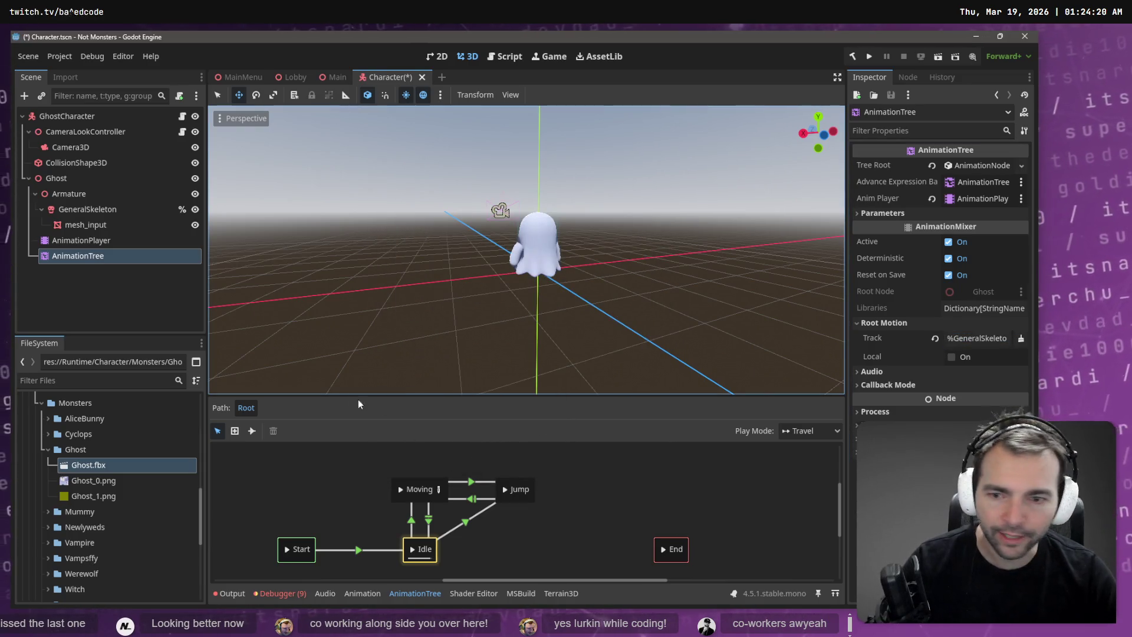
key(ctrl+s)
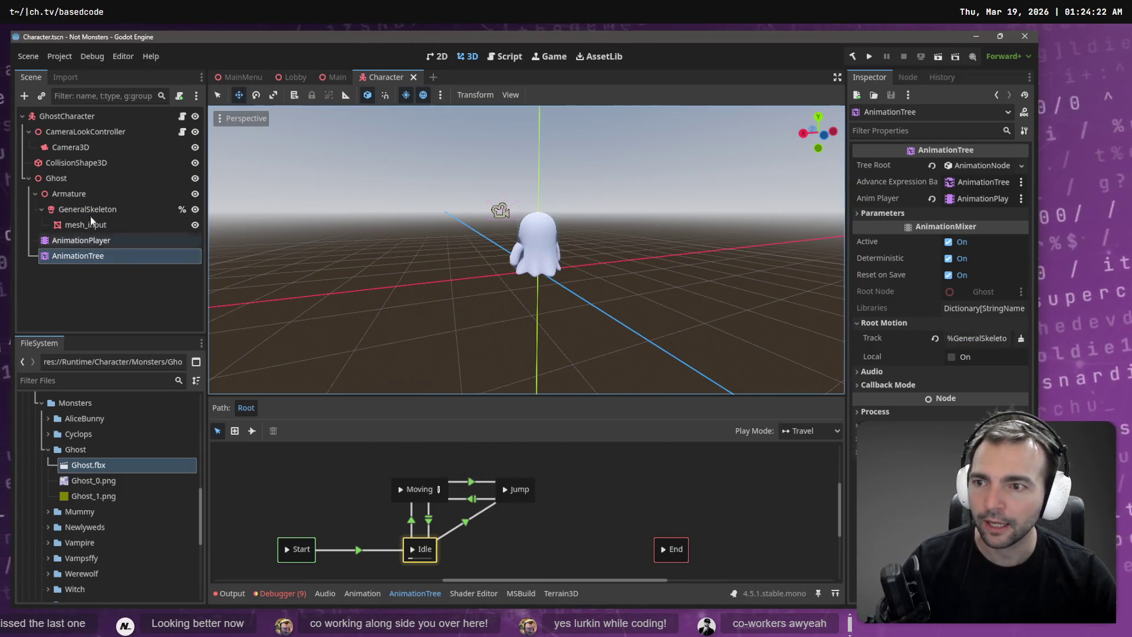
Step: Play the standard run animation, orbit around the running ghost, then switch to Blender
click(98, 240)
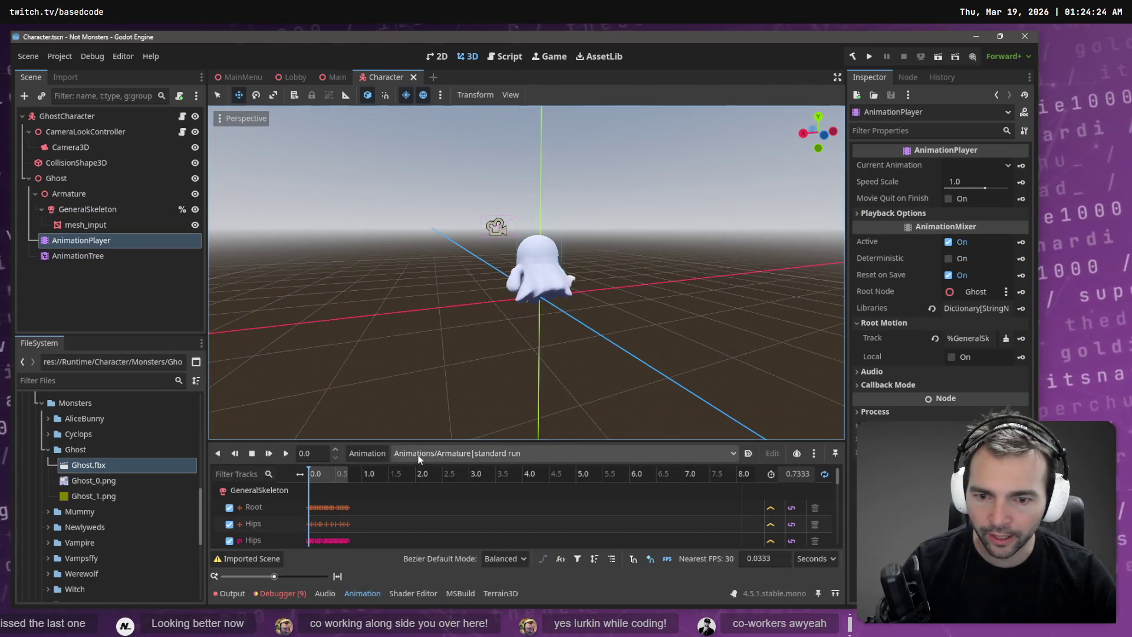
click(285, 454)
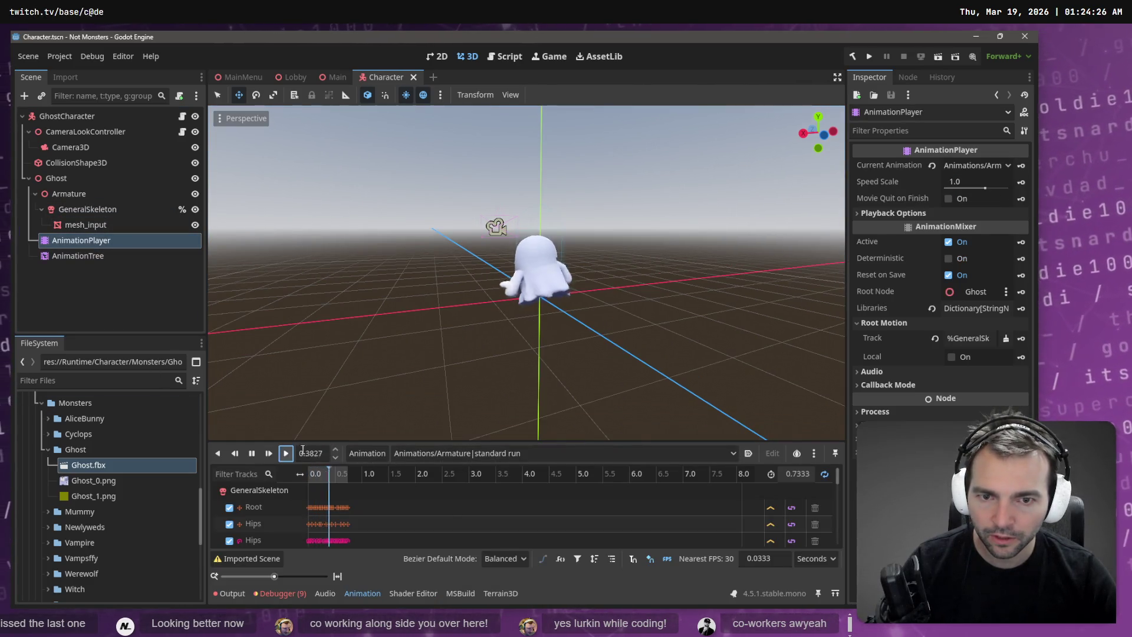
mouse_move(549, 312)
middle_down()
mouse_move(399, 330)
mouse_move(599, 271)
mouse_move(800, 275)
mouse_move(670, 210)
mouse_move(696, 256)
mouse_move(479, 262)
mouse_move(755, 273)
mouse_move(804, 259)
mouse_move(733, 238)
middle_up()
scroll(525, 299, up, 5)
scroll(776, 231, down, 5)
mouse_move(564, 259)
middle_down()
mouse_move(710, 257)
mouse_move(472, 282)
mouse_move(626, 298)
mouse_move(732, 273)
mouse_move(530, 274)
middle_up()
scroll(530, 274, up, 5)
scroll(563, 333, up, 2)
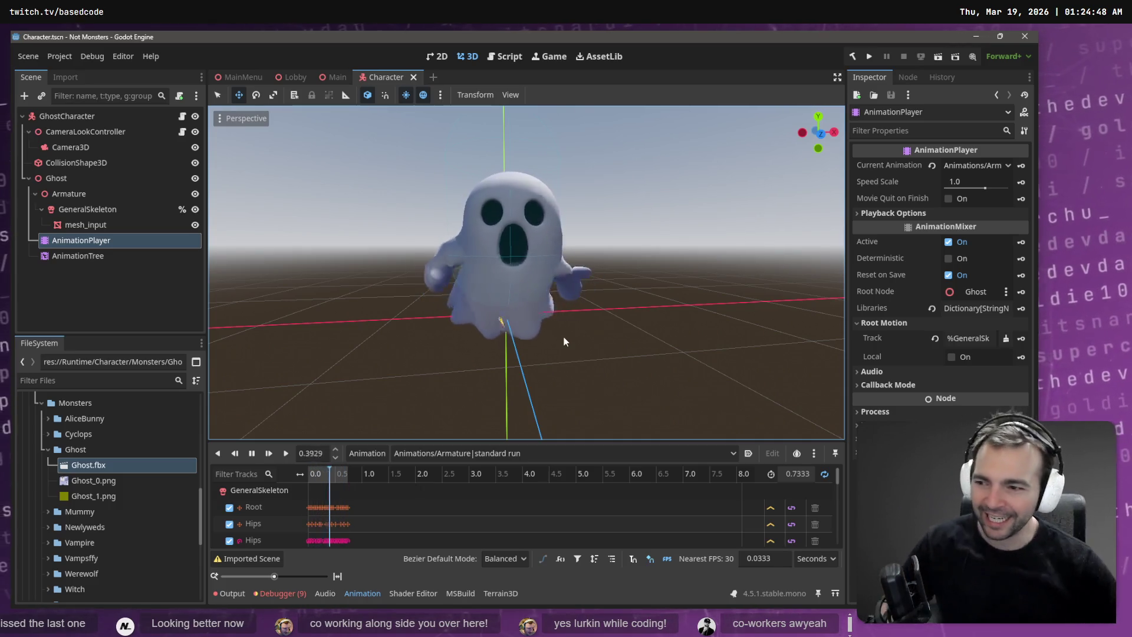
key(alt+Tab)
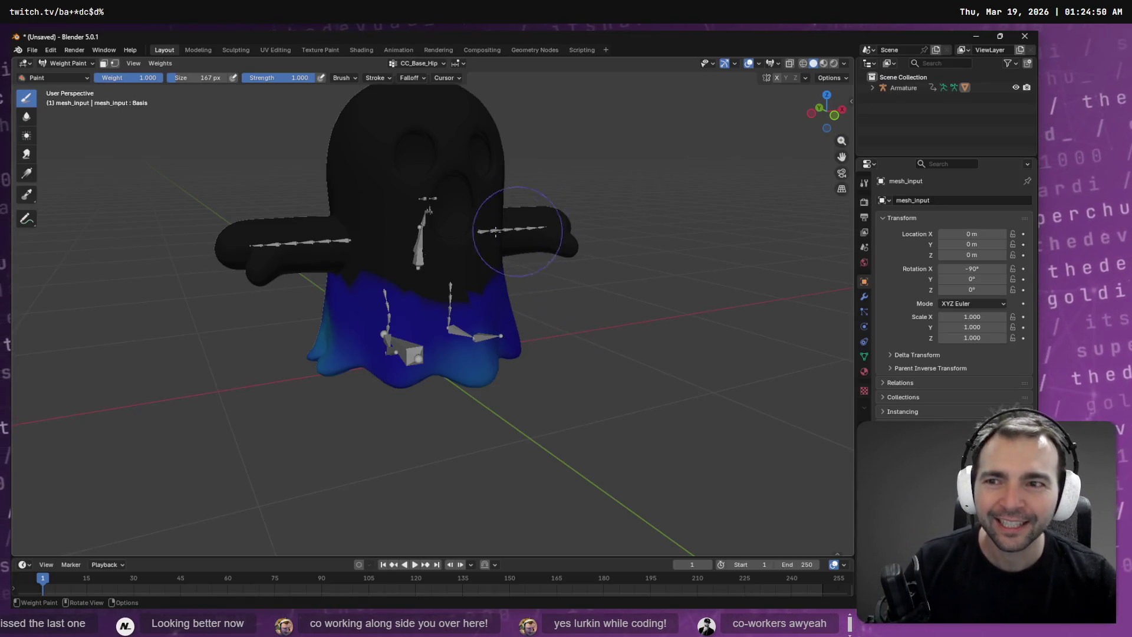
Step: Make CC_Base_Head the active vertex group and orbit to view the head weights
click(419, 64)
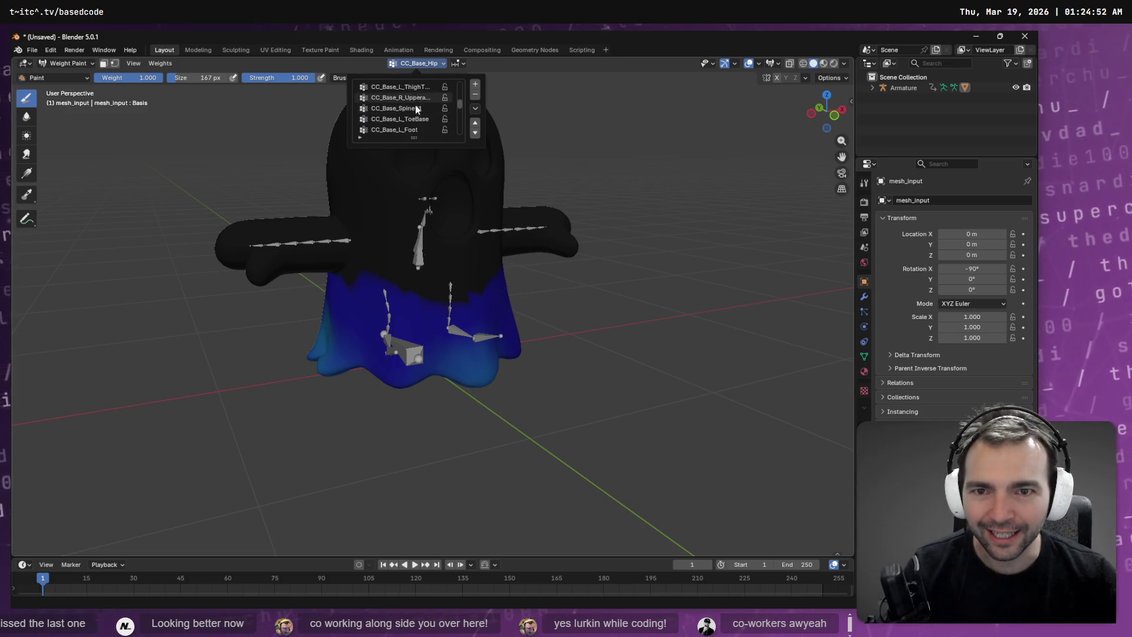
drag(462, 118, 462, 135)
click(425, 131)
middle_drag(330, 253, 415, 176)
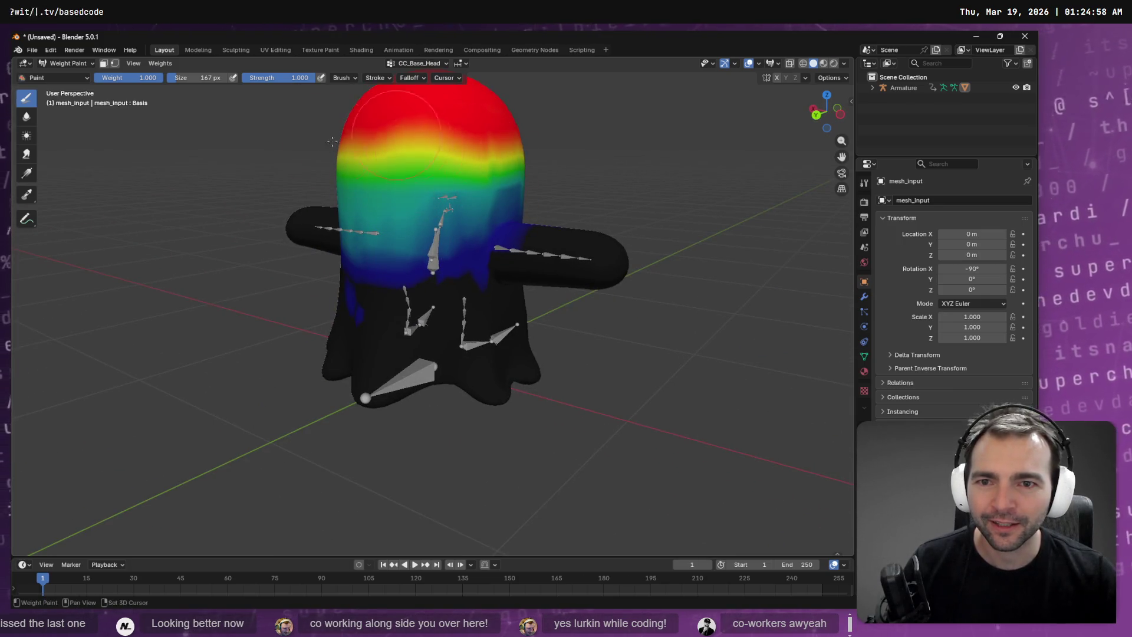
middle_drag(407, 136, 430, 146)
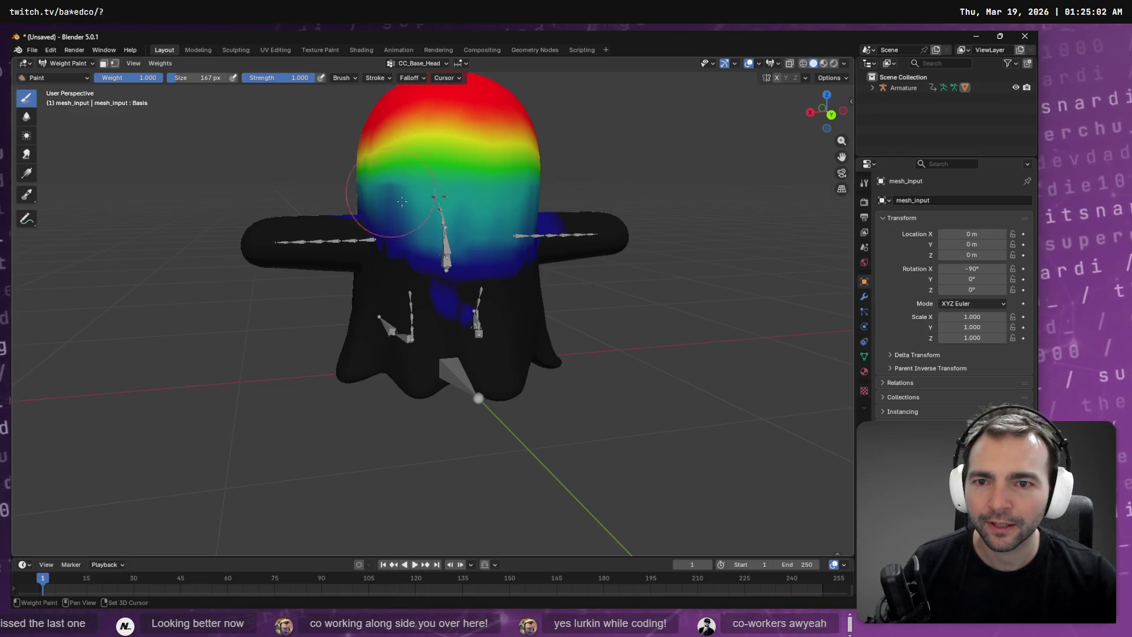
mouse_move(501, 192)
middle_down()
mouse_move(413, 175)
mouse_move(436, 195)
mouse_move(449, 136)
middle_up()
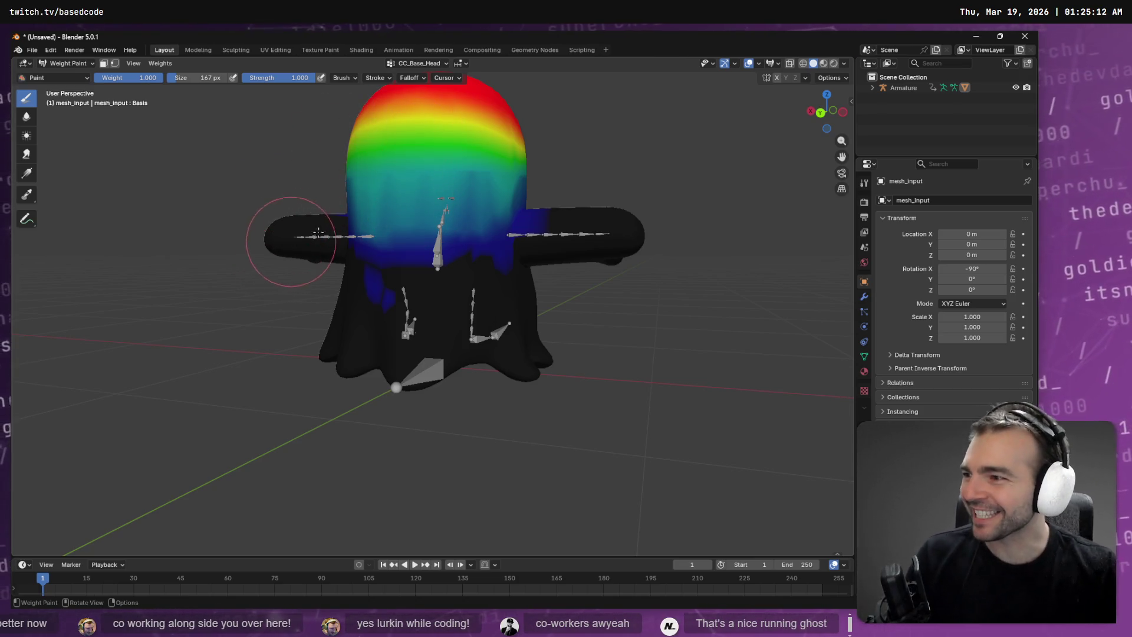
middle_drag(461, 180, 473, 165)
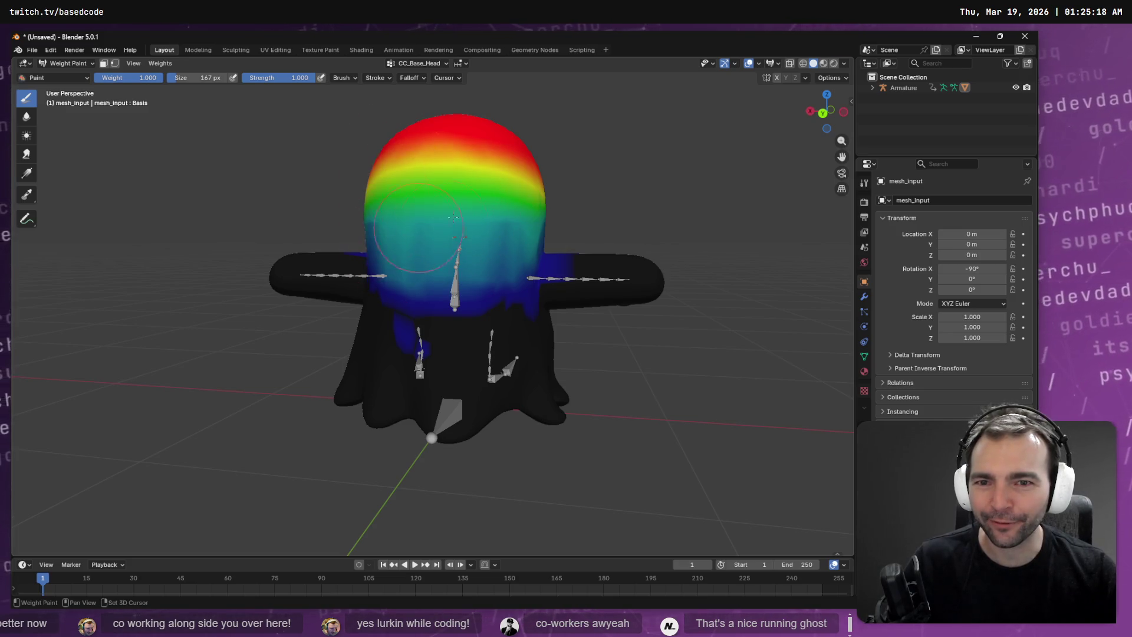
middle_drag(465, 227, 478, 253)
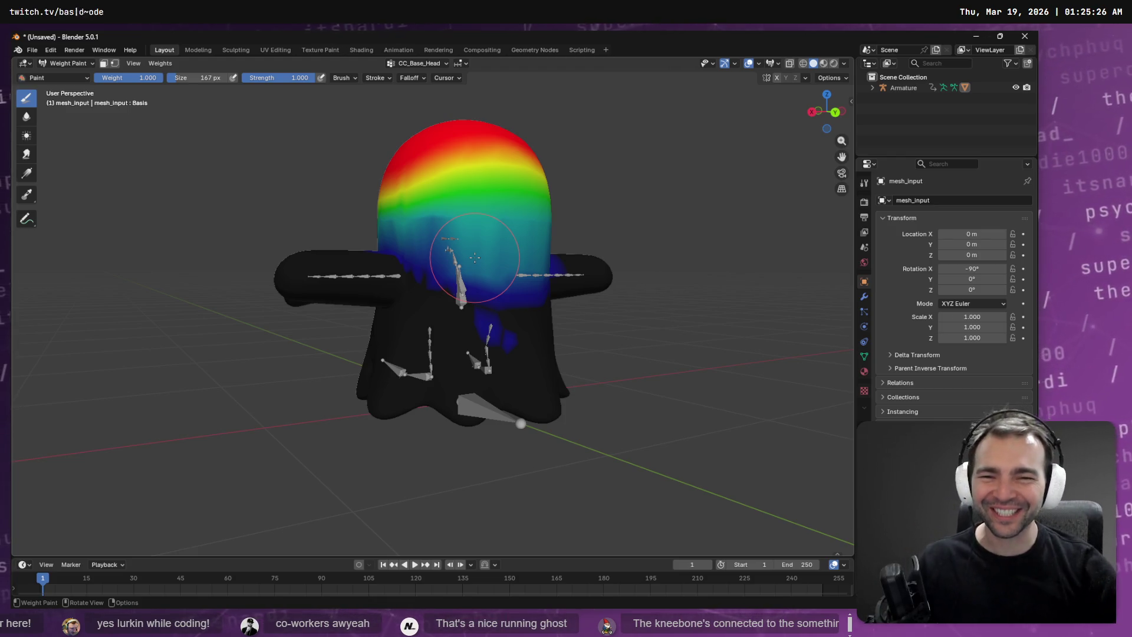
Step: Add and then lower CC_Base_Head weight on the face, then switch to the Animation workspace
click(441, 221)
ctrl+drag(447, 221, 459, 211)
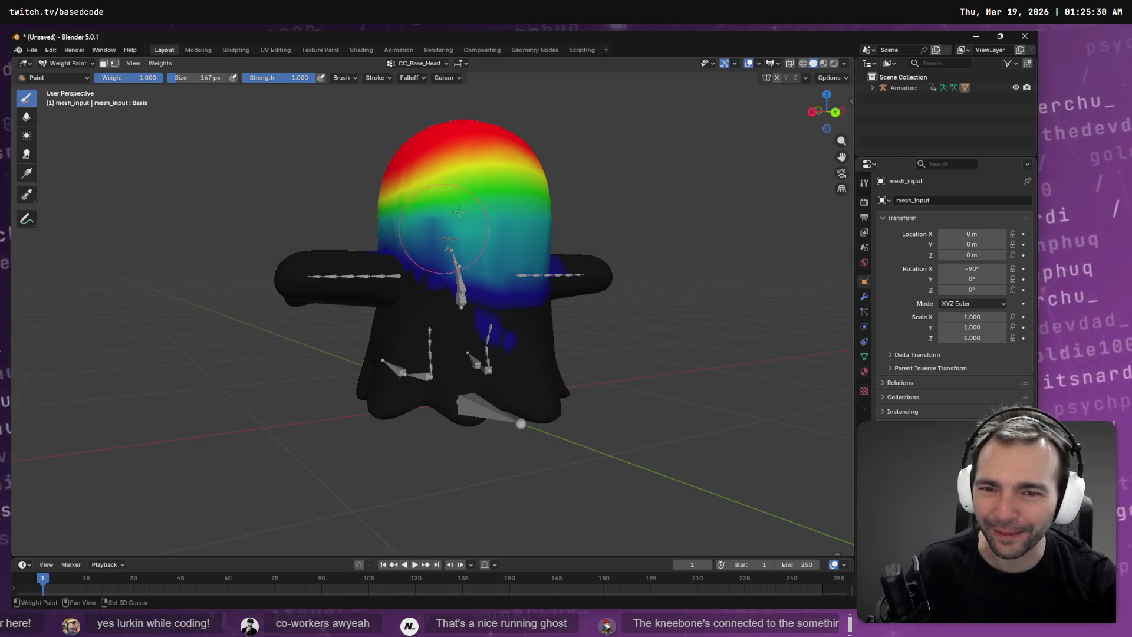
middle_drag(515, 235, 497, 212)
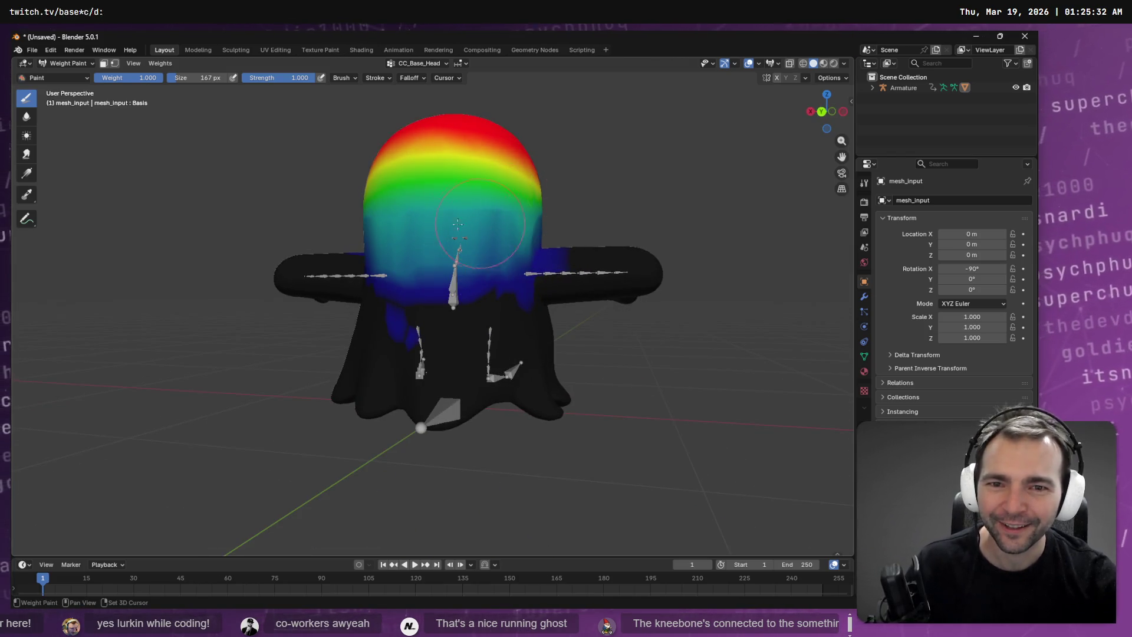
click(399, 50)
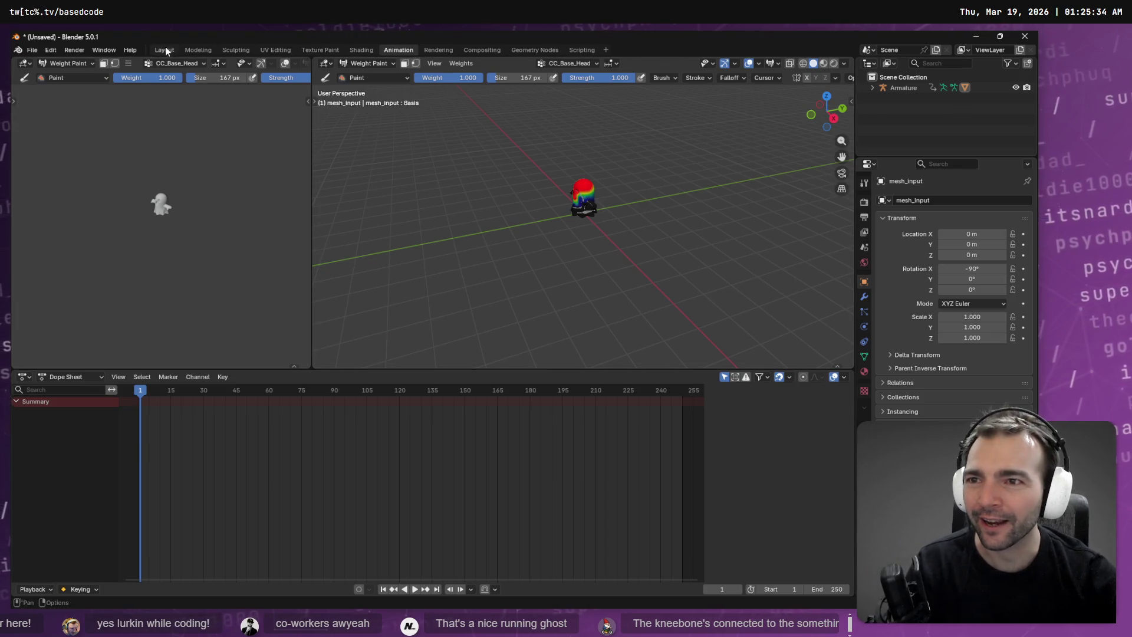
Step: Return to the Layout workspace, put the ghost in Weight Paint mode, and preview vertex groups
click(165, 50)
click(54, 65)
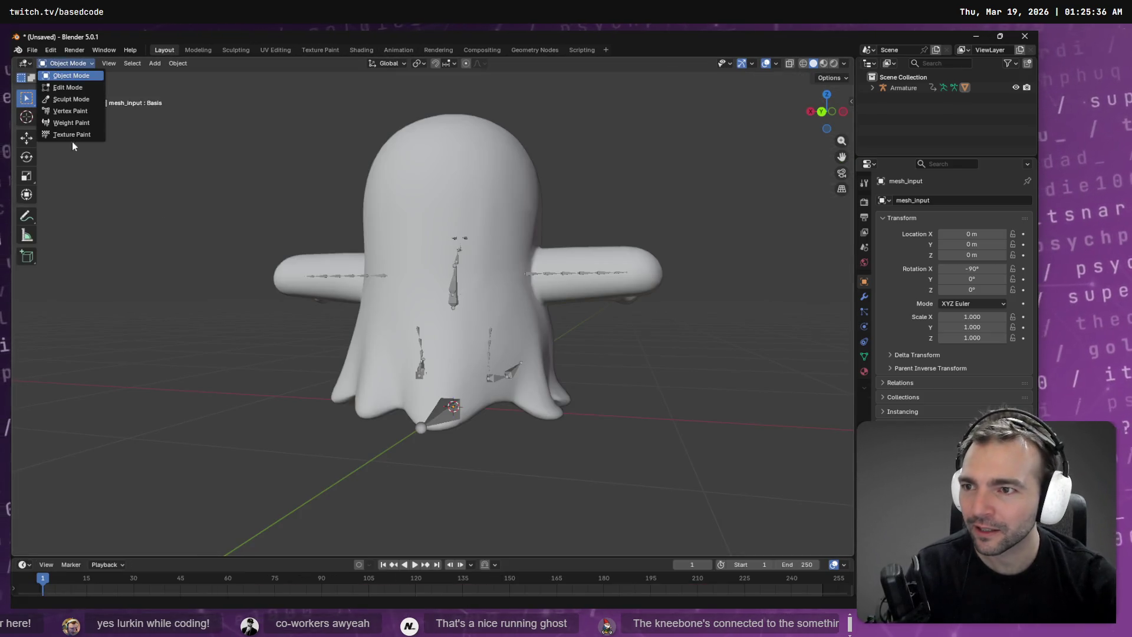
click(73, 121)
click(420, 63)
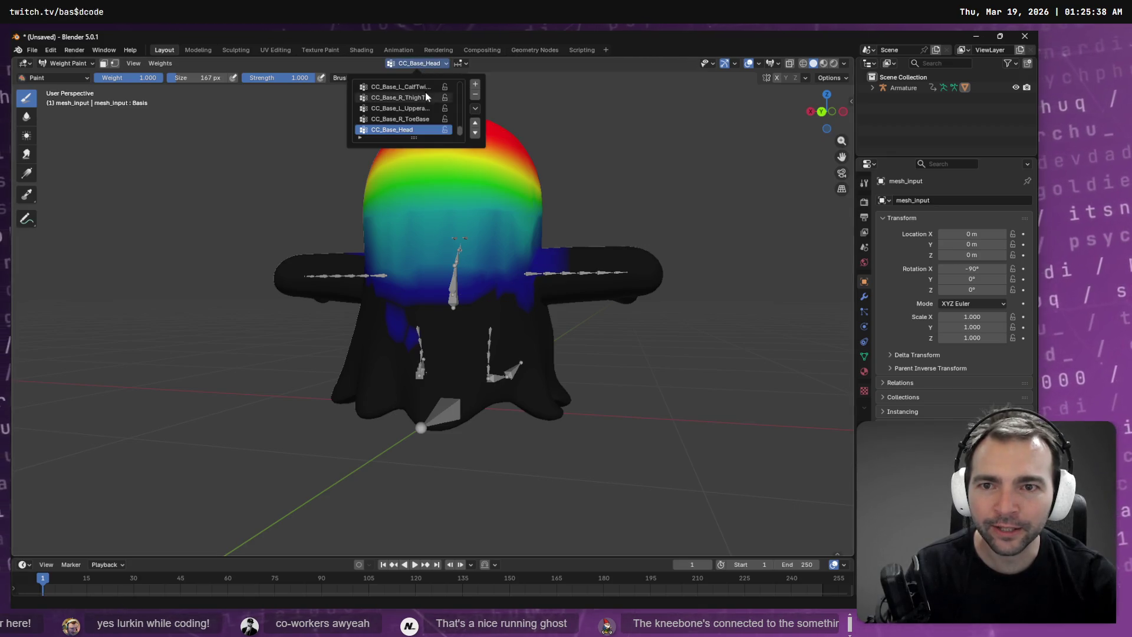
click(392, 118)
click(383, 130)
Step: Paint CC_Base_Spine02 weight across the upper body and smooth the bright green spot
ctrl+scroll(419, 116, up, 5)
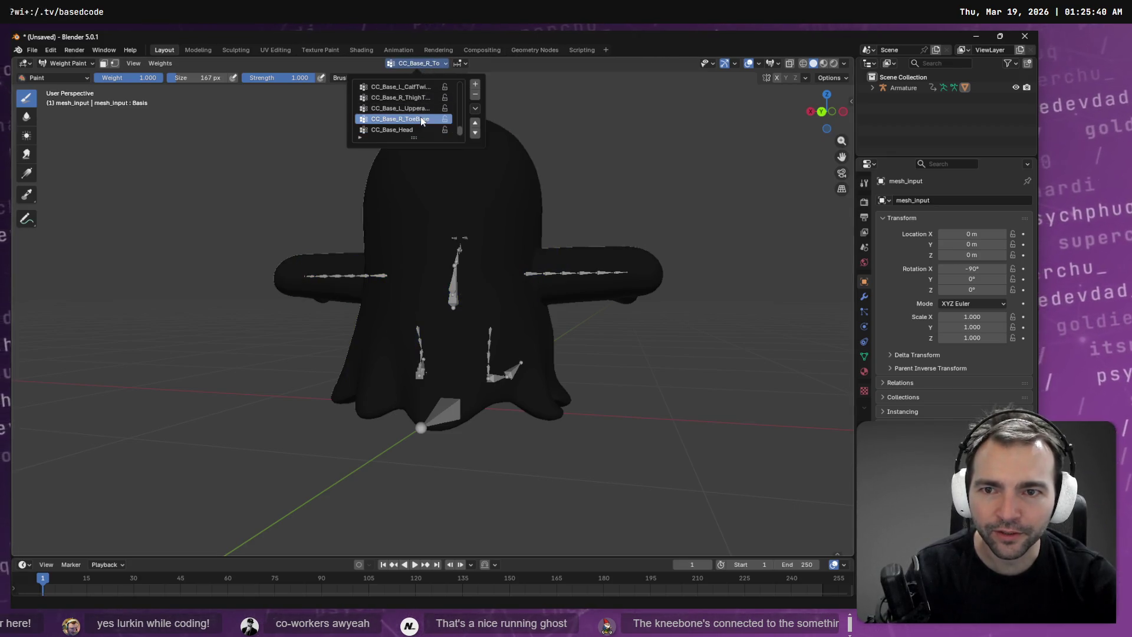
ctrl+scroll(420, 116, down, 1)
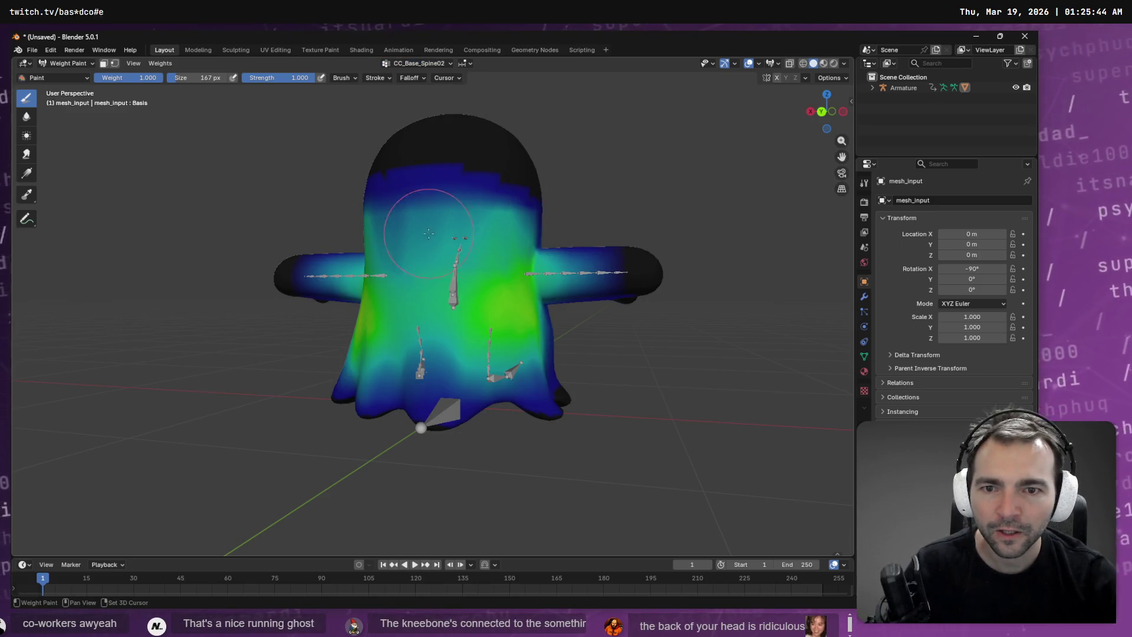
mouse_move(460, 189)
mouse_down()
mouse_move(420, 202)
mouse_move(431, 188)
mouse_move(460, 194)
mouse_move(359, 185)
mouse_up()
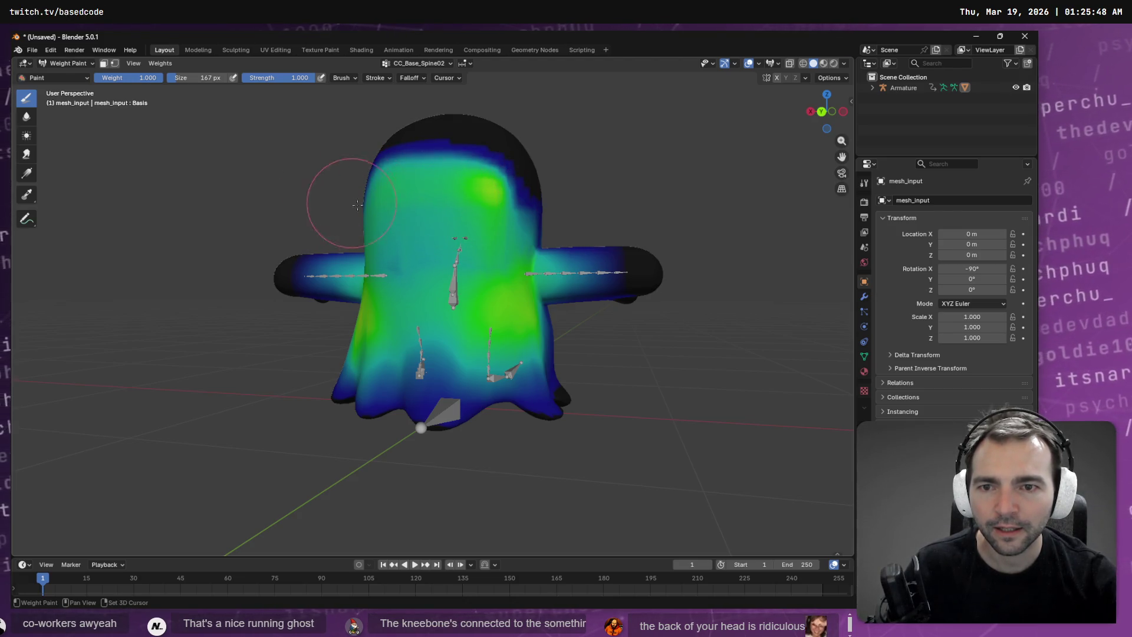
mouse_move(477, 194)
shift+mouse_down()
mouse_move(513, 195)
mouse_move(444, 195)
shift+mouse_up()
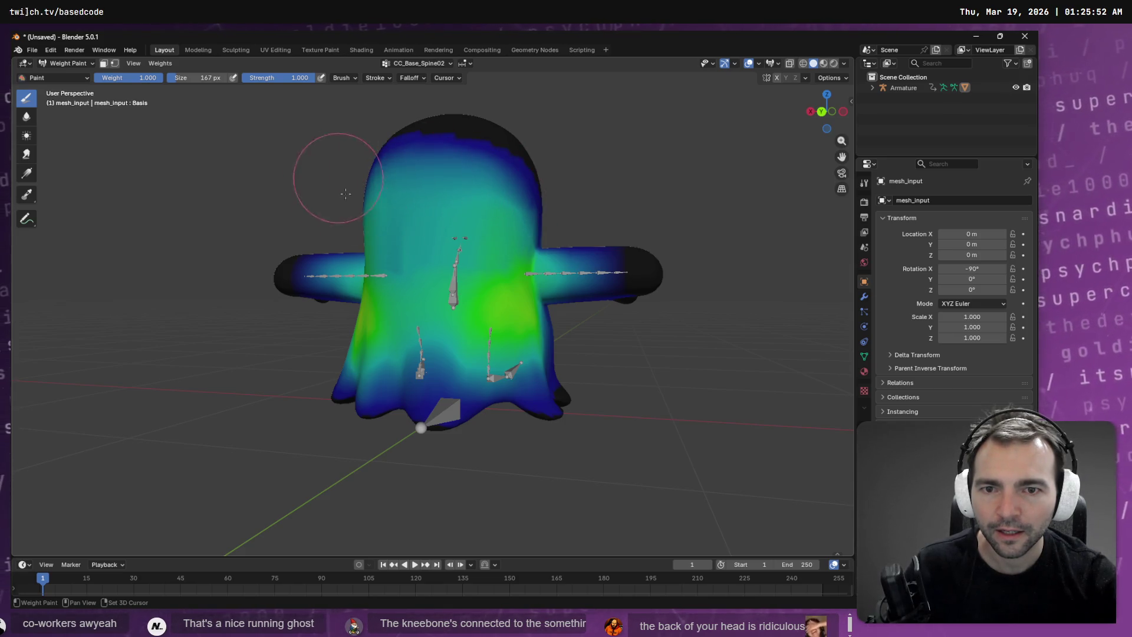
middle_drag(395, 213, 594, 201)
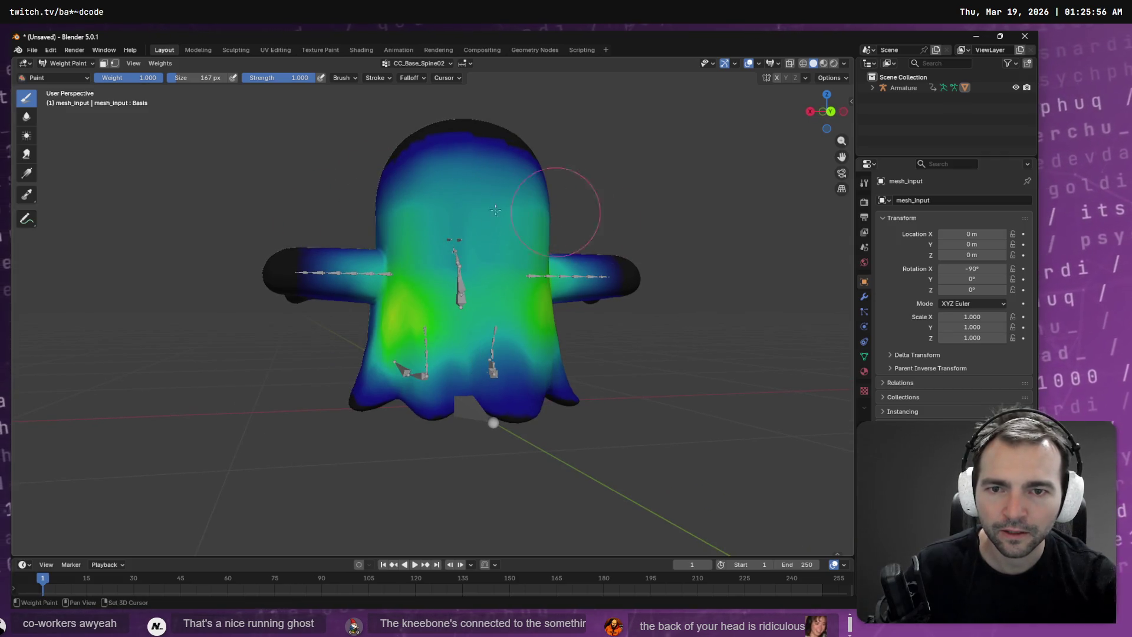
Step: Undo a stray chest stroke, then paint yellow-green Spine02 weight up the chest
click(416, 63)
ctrl+scroll(408, 115, up, 3)
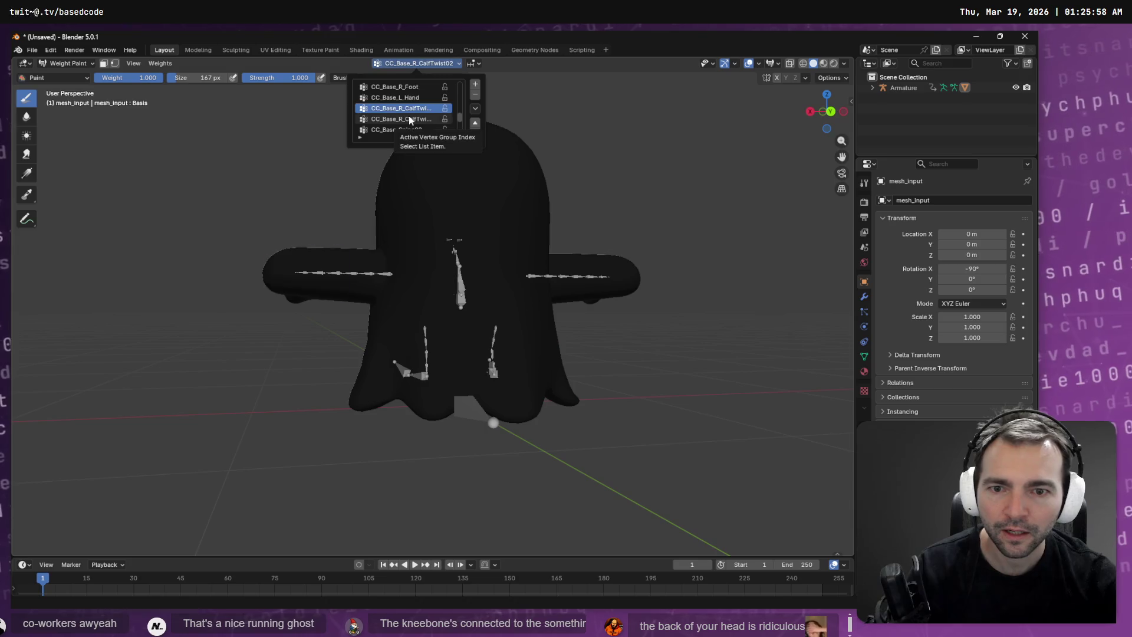
ctrl+scroll(409, 118, up, 5)
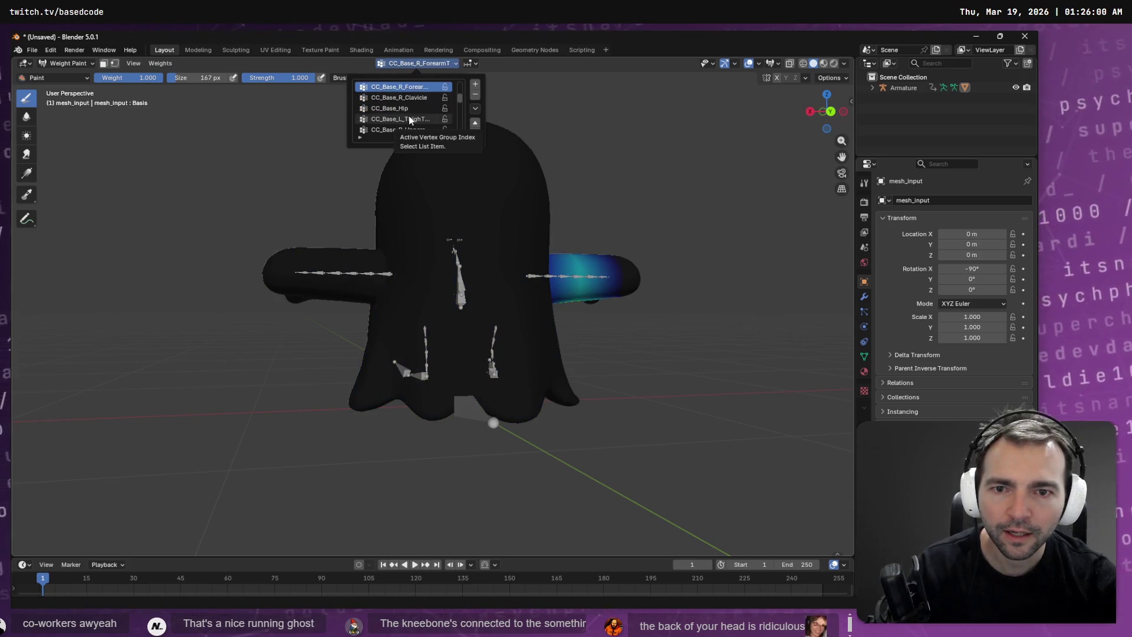
ctrl+scroll(408, 116, down, 4)
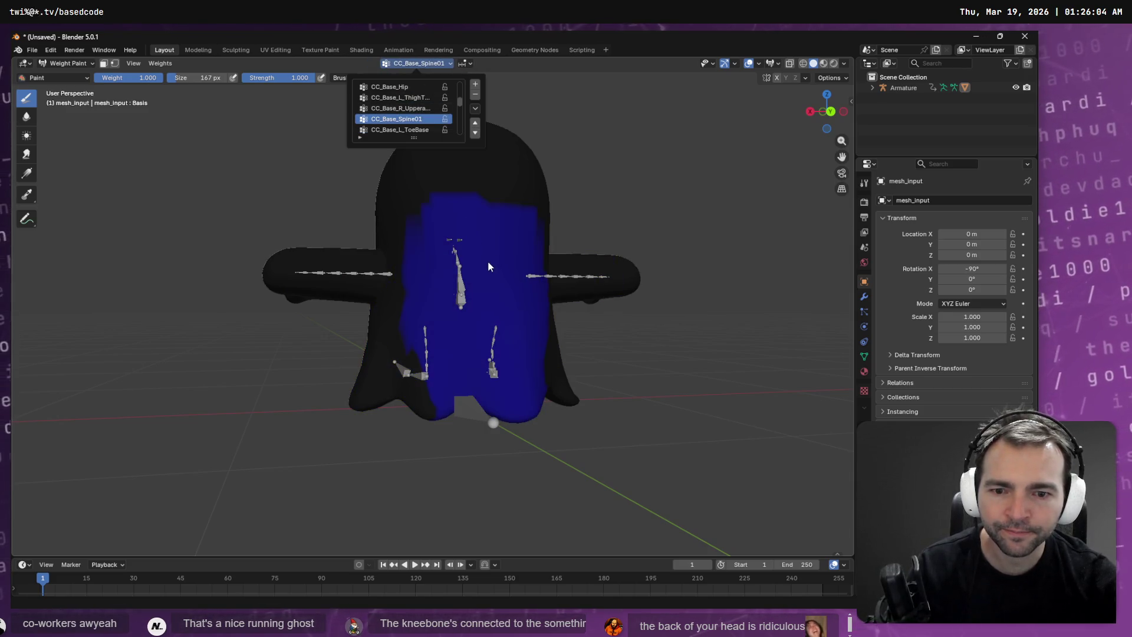
ctrl+scroll(480, 252, down, 1)
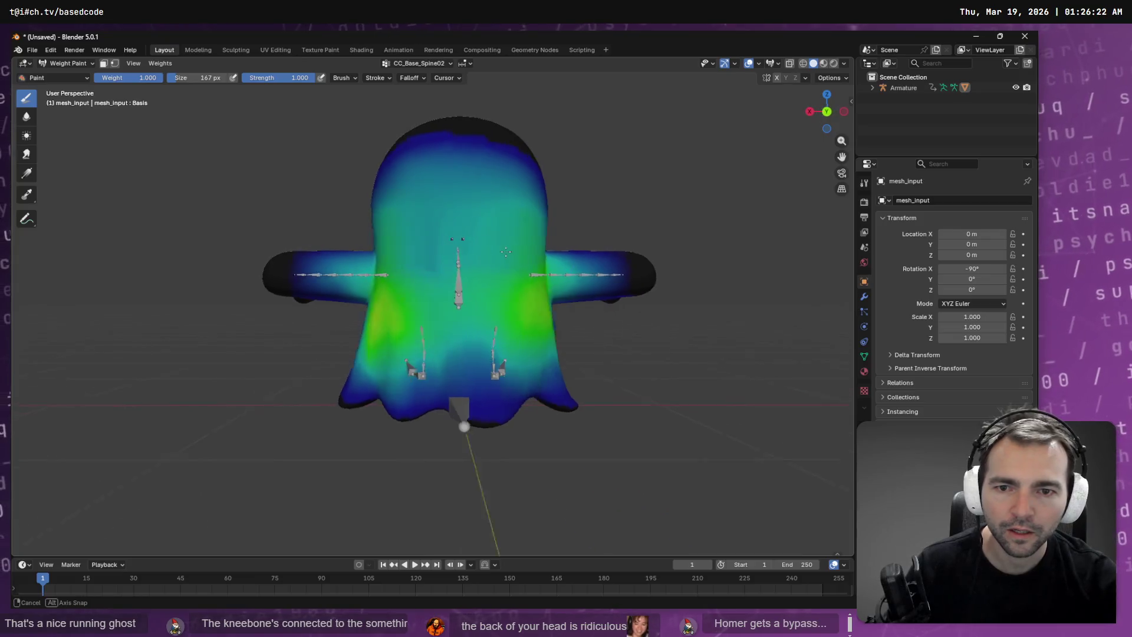
click(454, 255)
key(ctrl+z)
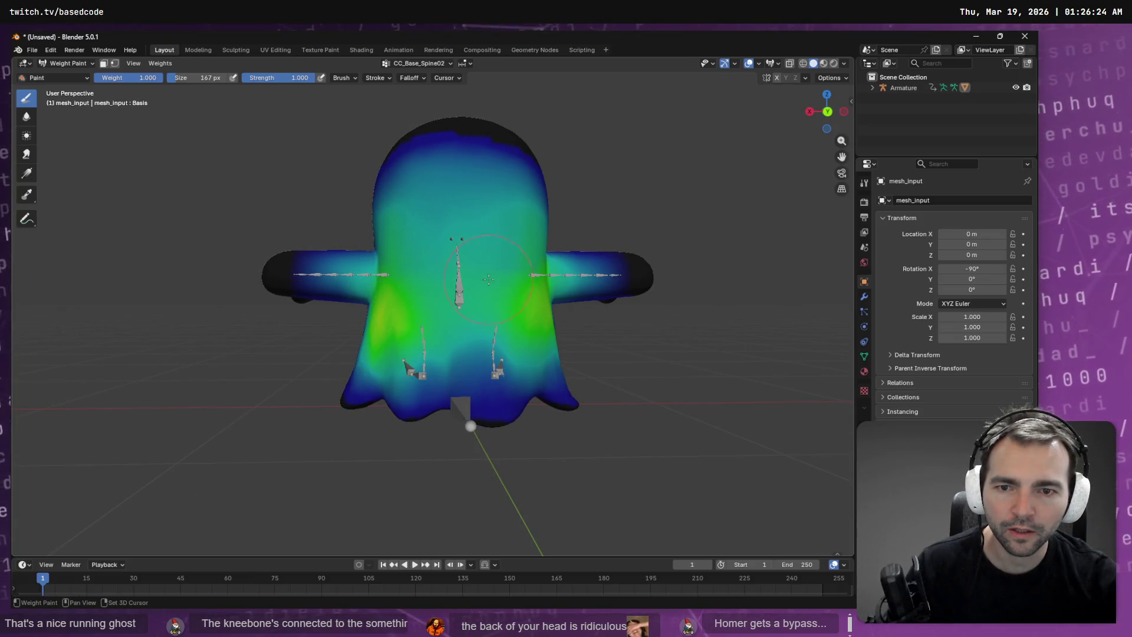
drag(467, 269, 466, 249)
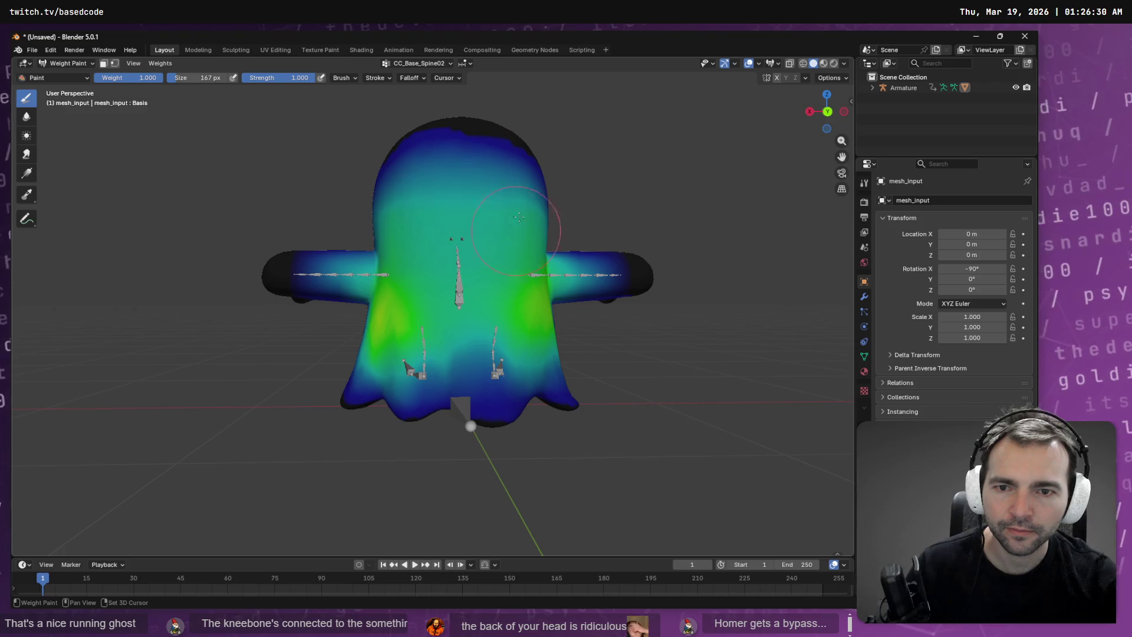
Step: Back in the Layout workspace, make CC_Base_Head the active vertex group to show its weights
click(427, 52)
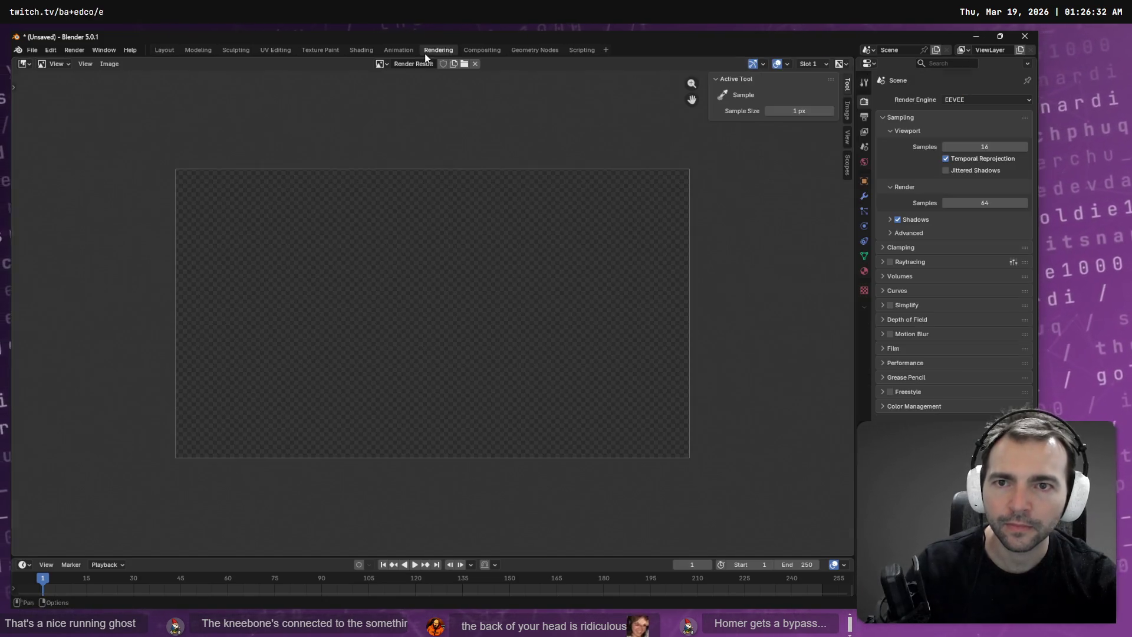
click(168, 48)
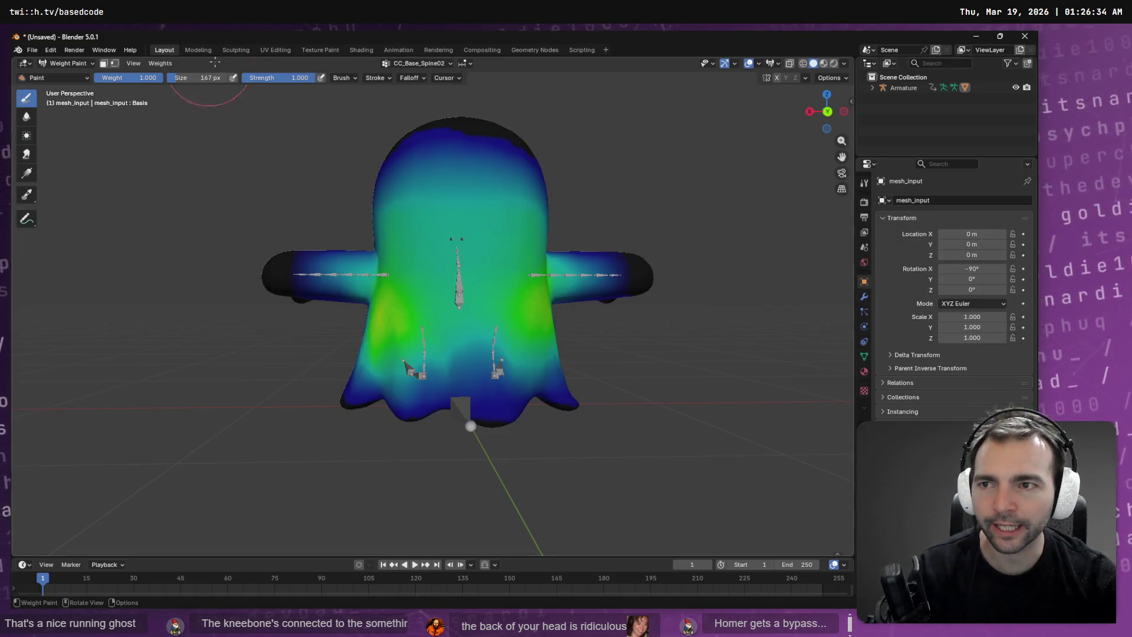
click(422, 64)
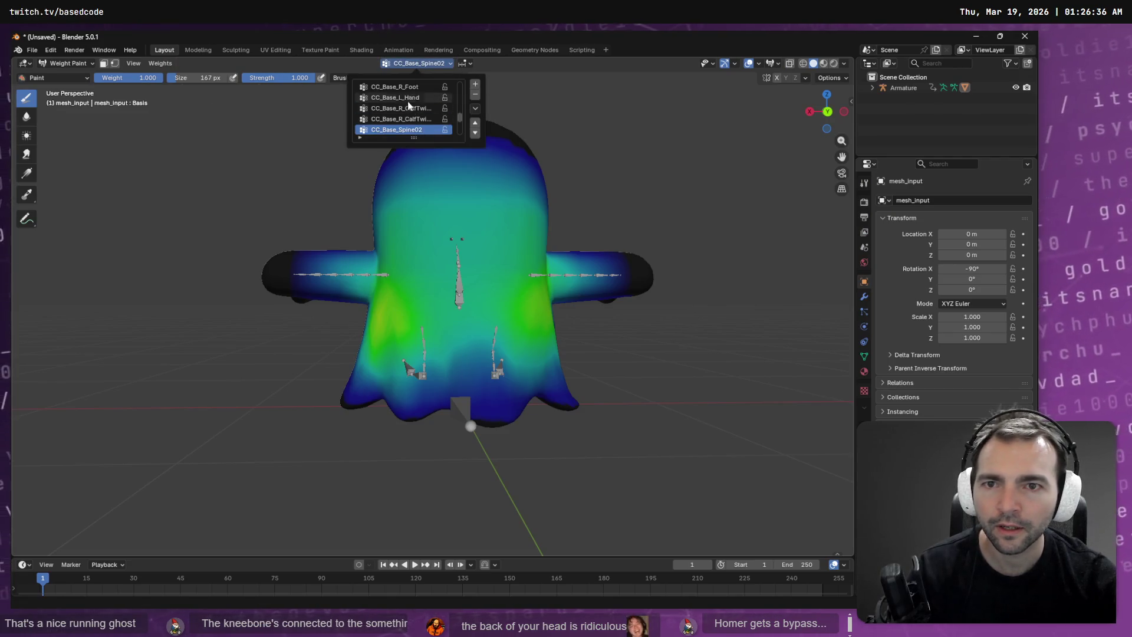
scroll(413, 115, down, 5)
click(411, 130)
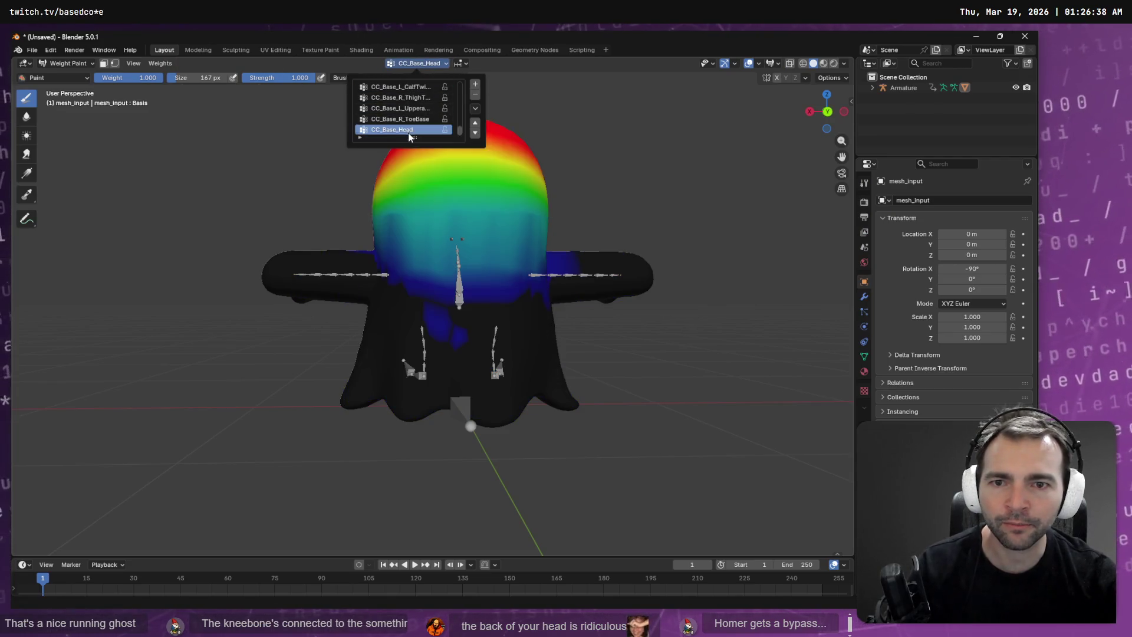
Step: Subtract CC_Base_Head weight across the lower head into a teal band, undoing one stroke
middle_drag(450, 167, 511, 203)
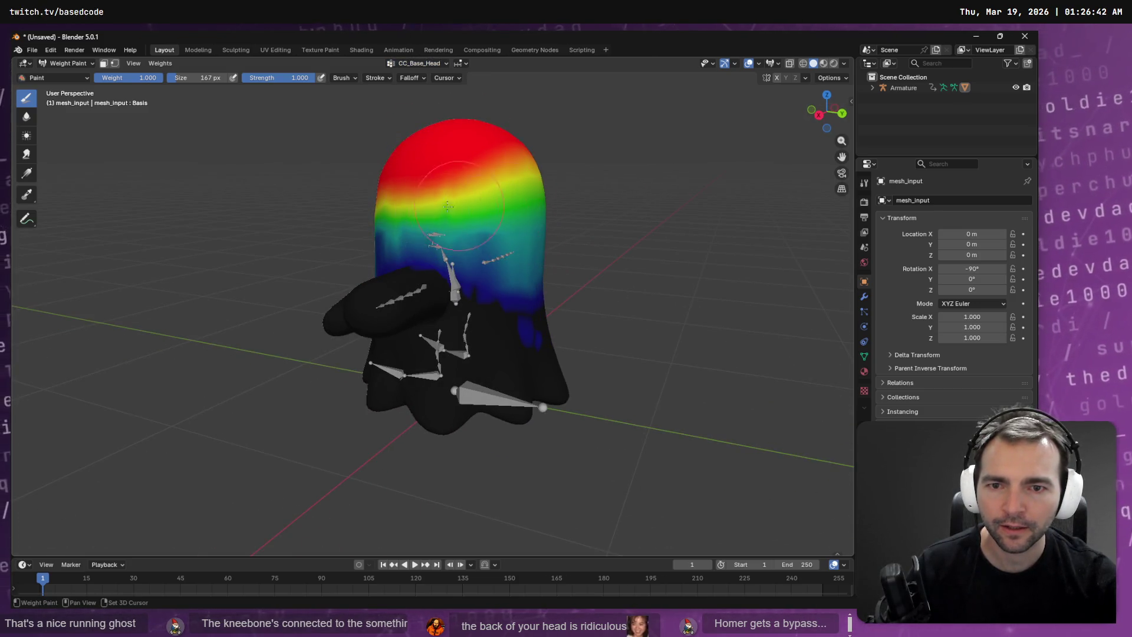
middle_drag(566, 172, 463, 161)
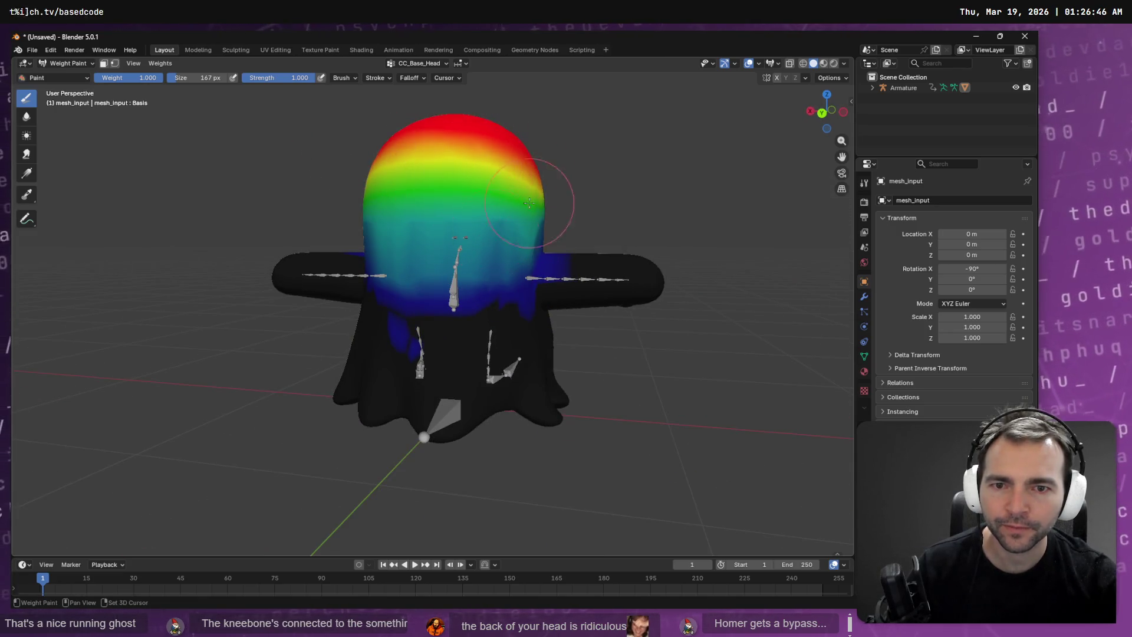
middle_drag(538, 229, 424, 168)
mouse_move(364, 192)
middle_down()
mouse_move(530, 204)
mouse_move(461, 170)
middle_up()
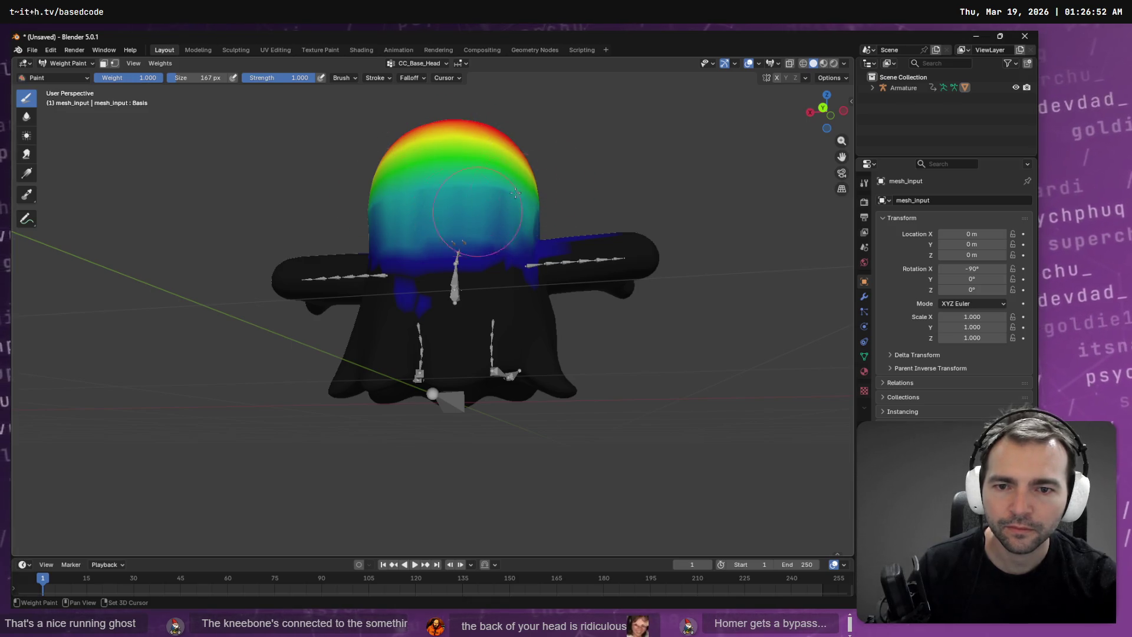
middle_drag(541, 193, 449, 183)
mouse_move(413, 142)
middle_down()
mouse_move(499, 194)
mouse_move(457, 197)
mouse_move(425, 233)
middle_up()
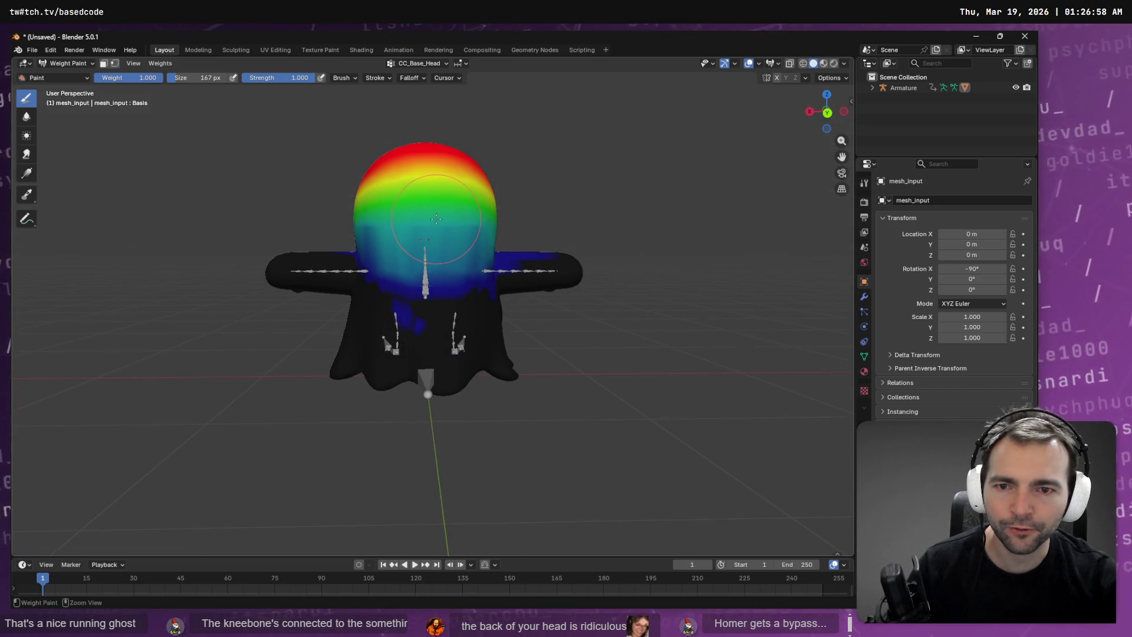
ctrl+click(437, 219)
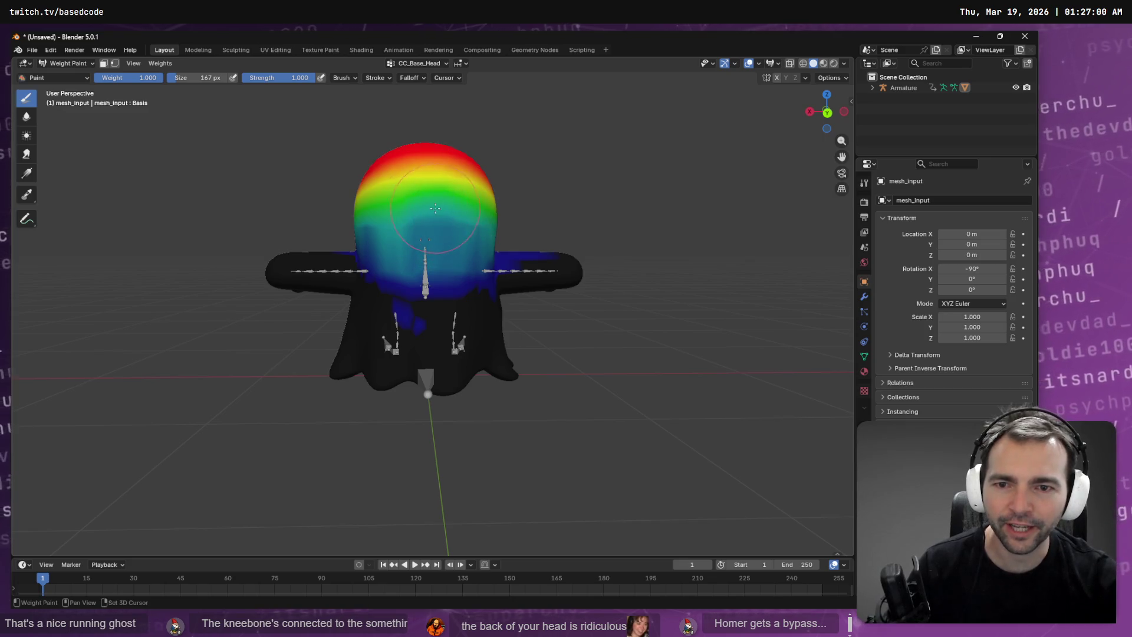
ctrl+drag(395, 210, 407, 207)
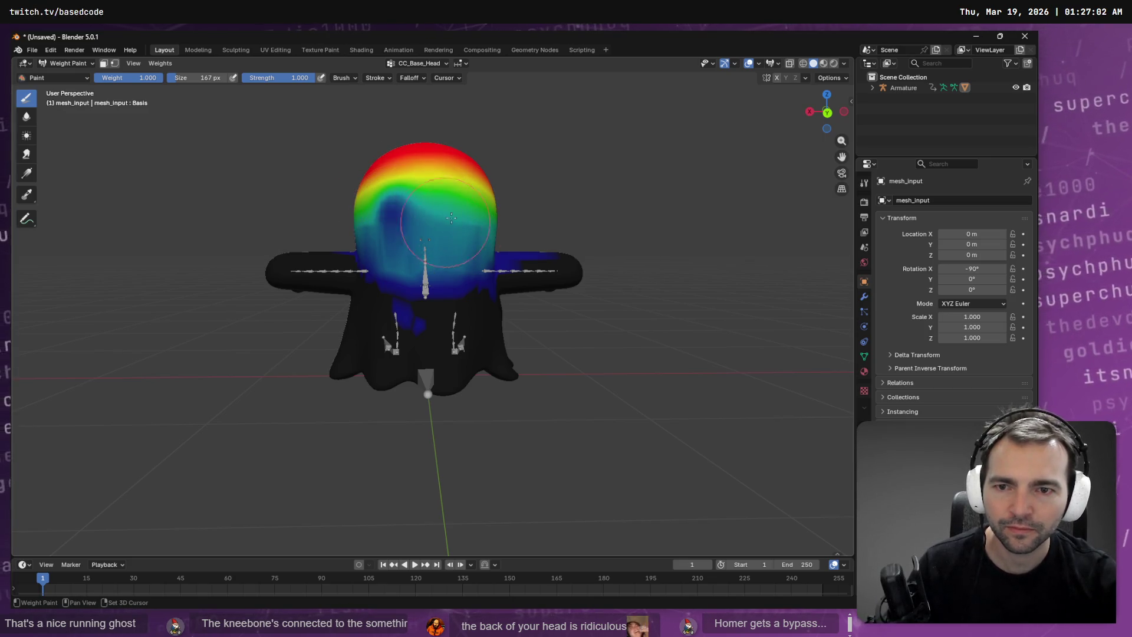
key(ctrl+z)
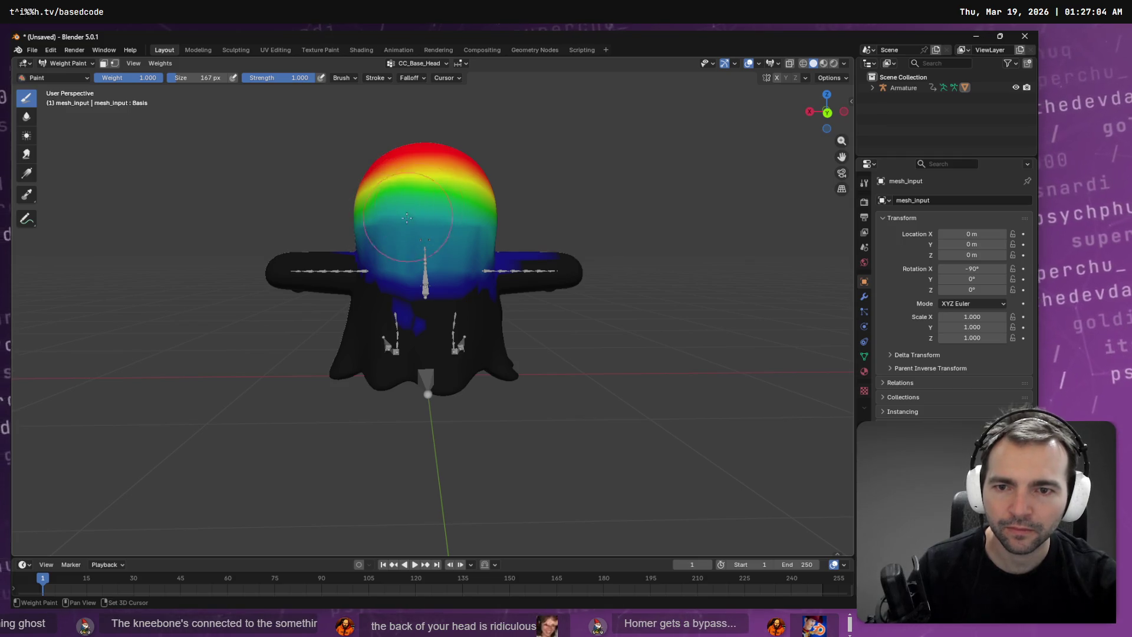
middle_drag(477, 212, 462, 205)
ctrl+click(460, 204)
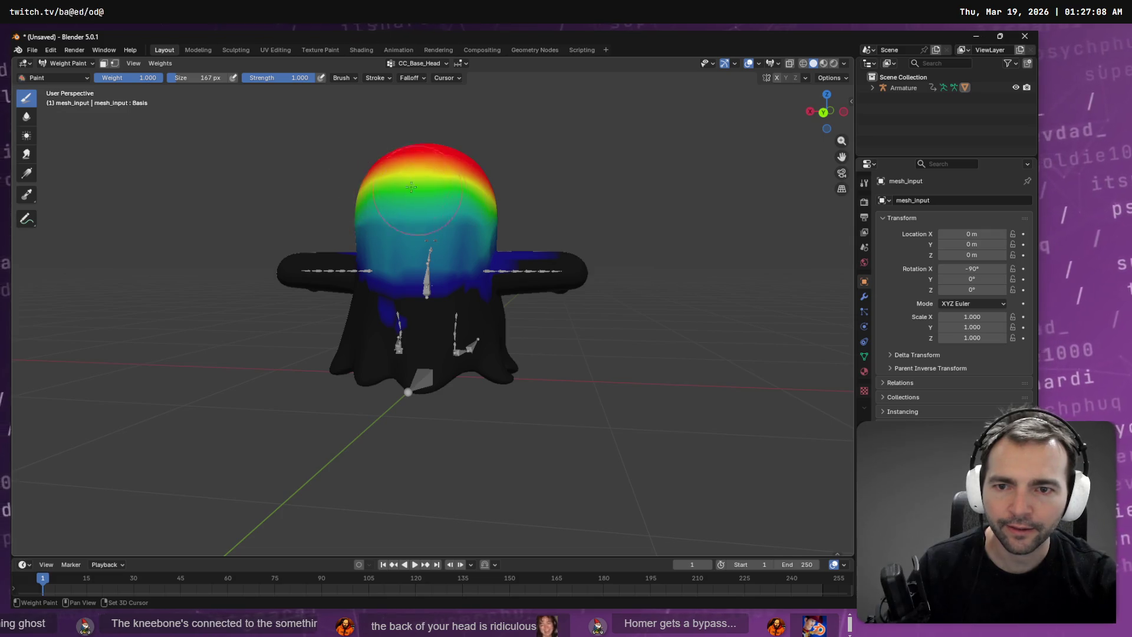
middle_drag(412, 186, 405, 197)
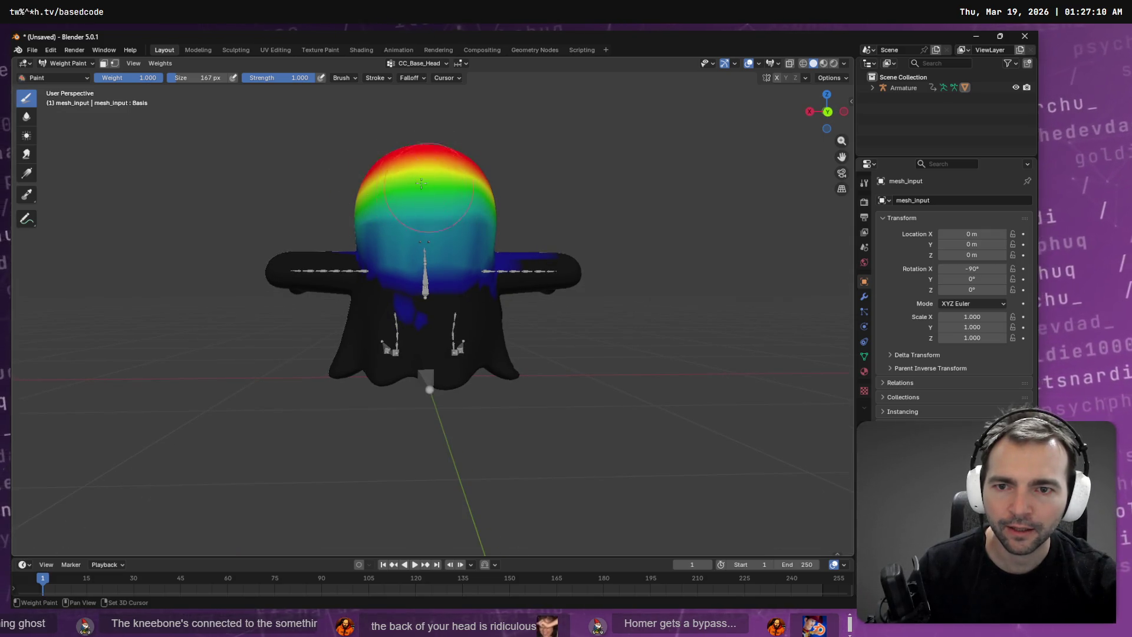
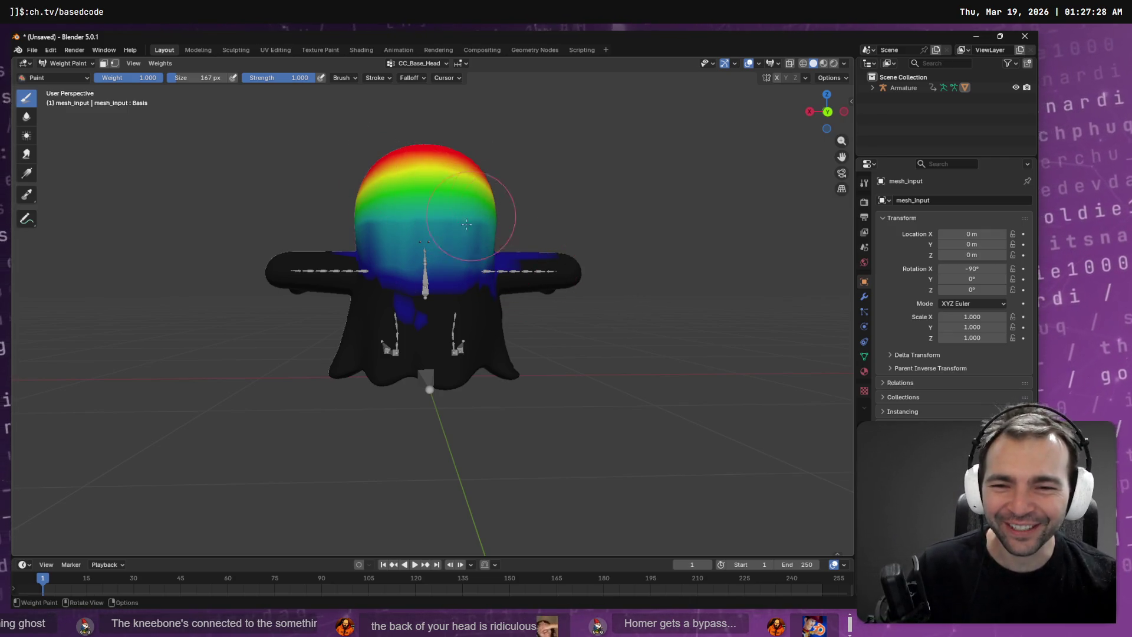
Step: Switch from Blender to Godot and orbit around the ghost playing its standard run animation
key(alt+Tab)
key(alt+Tab)
key(alt+Tab)
mouse_move(519, 243)
middle_down()
mouse_move(682, 256)
mouse_move(501, 253)
mouse_move(408, 217)
middle_up()
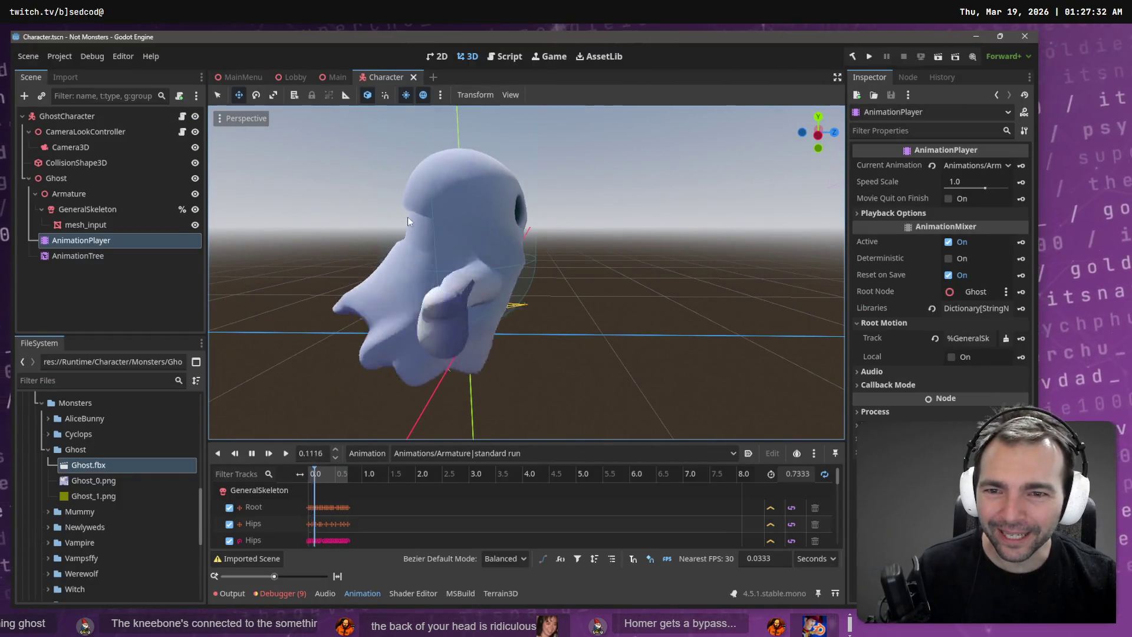
Step: Zoom in and out on the running ghost, orbit to its front, then return to Blender
scroll(412, 217, up, 5)
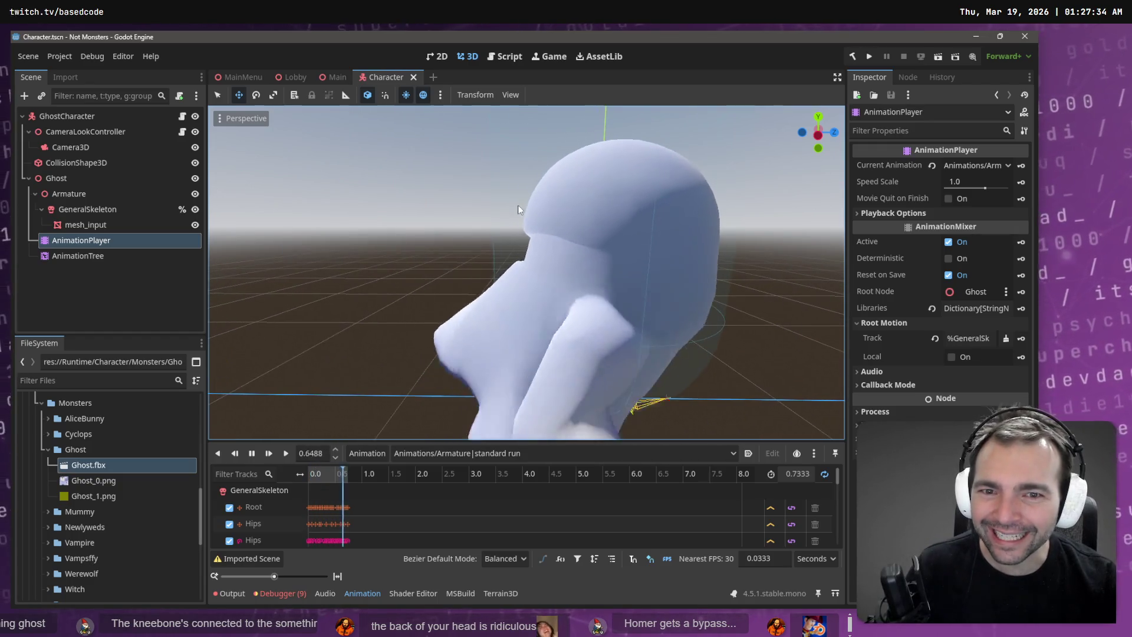
scroll(517, 204, up, 3)
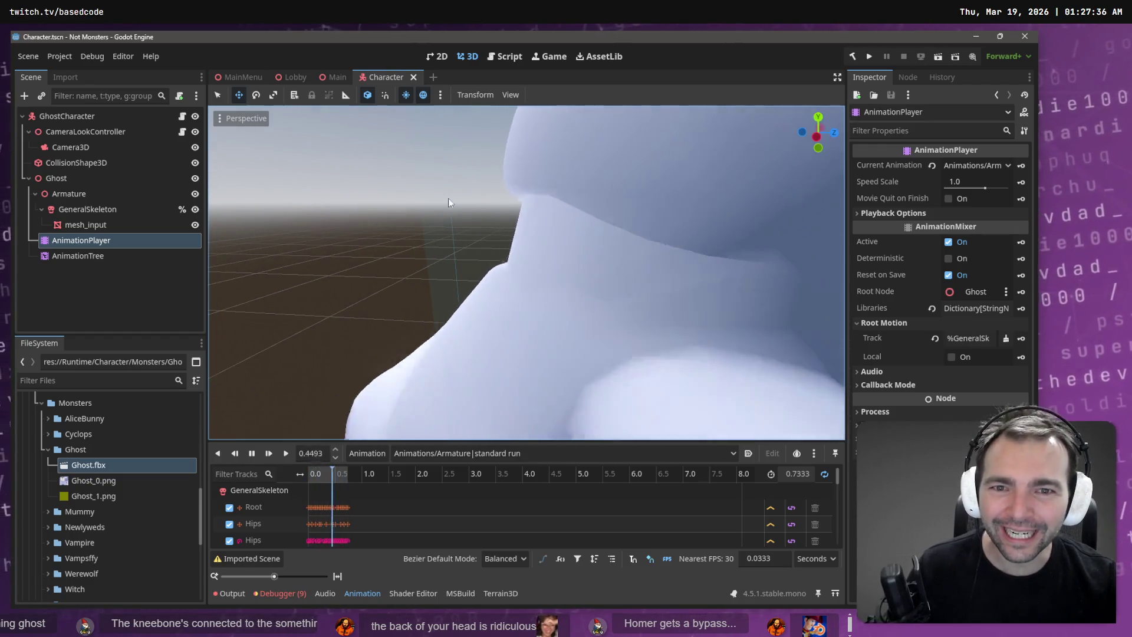
scroll(530, 203, down, 6)
mouse_move(525, 285)
middle_down()
mouse_move(470, 279)
mouse_move(773, 278)
mouse_move(226, 277)
mouse_move(809, 268)
mouse_move(735, 252)
mouse_move(738, 262)
middle_up()
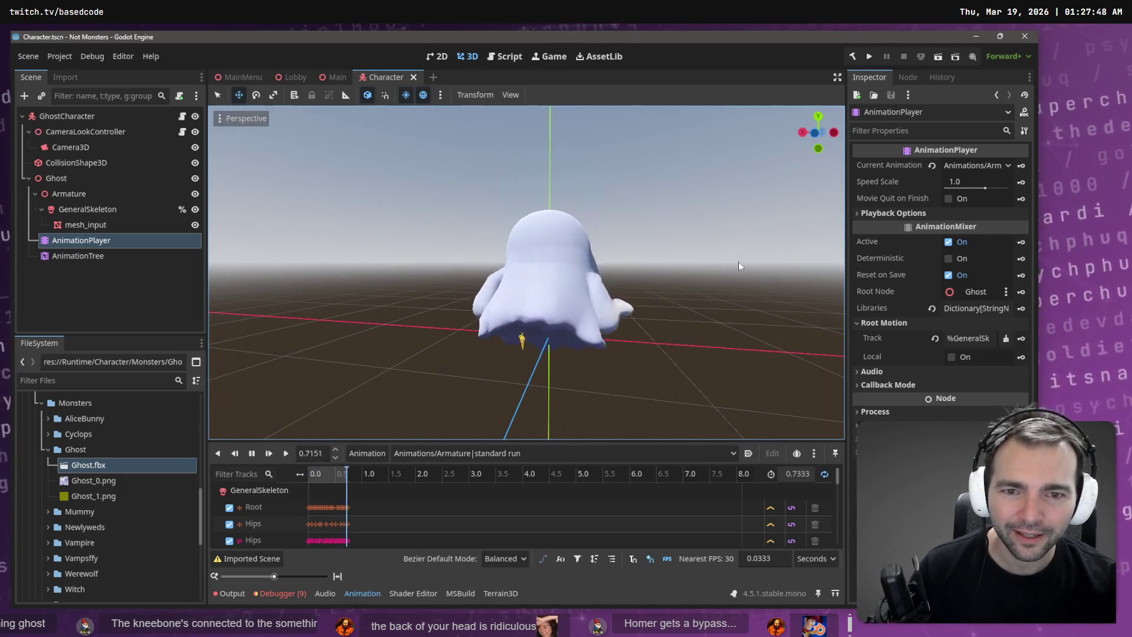
key(alt+Tab)
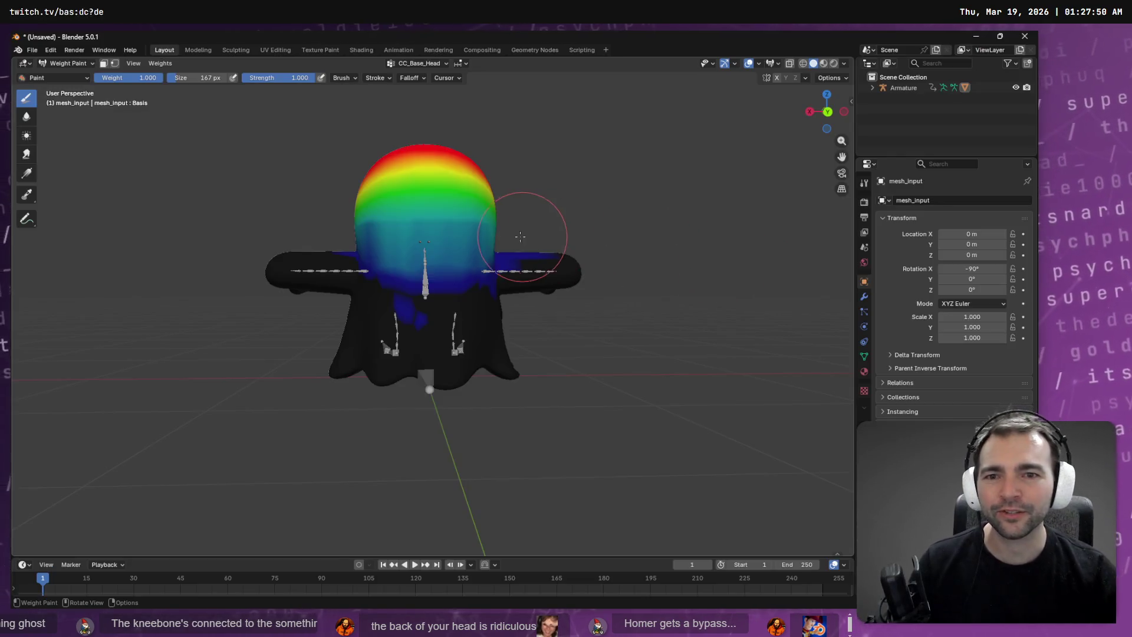
Step: Save the Blender file and export the weight-painted ghost as FBX
key(ctrl+s)
key(Escape)
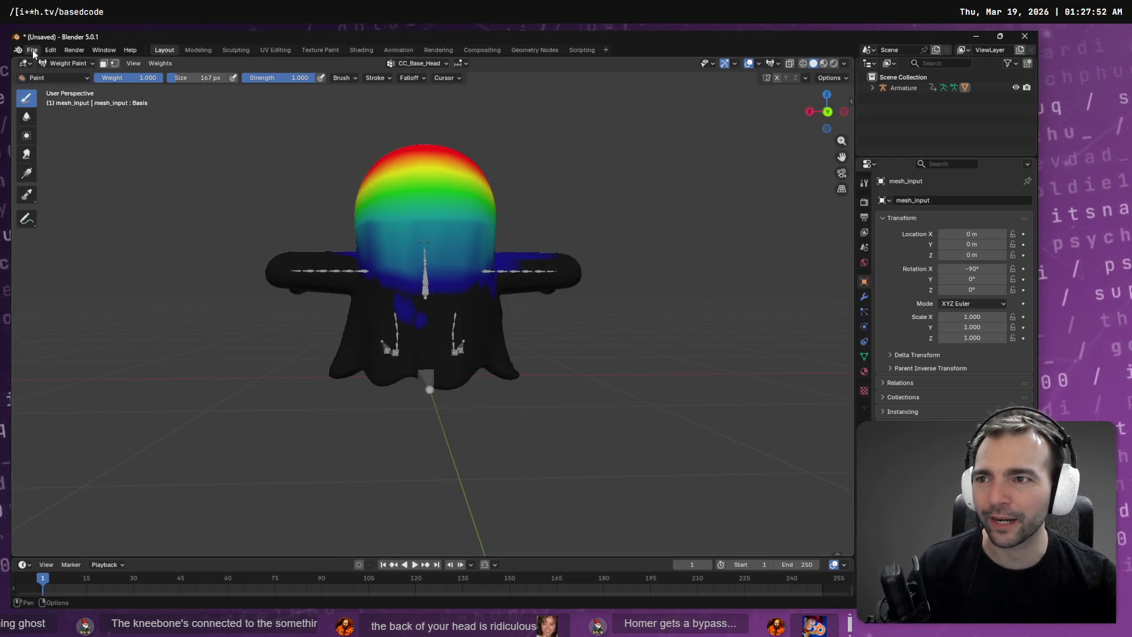
click(33, 52)
mouse_move(73, 213)
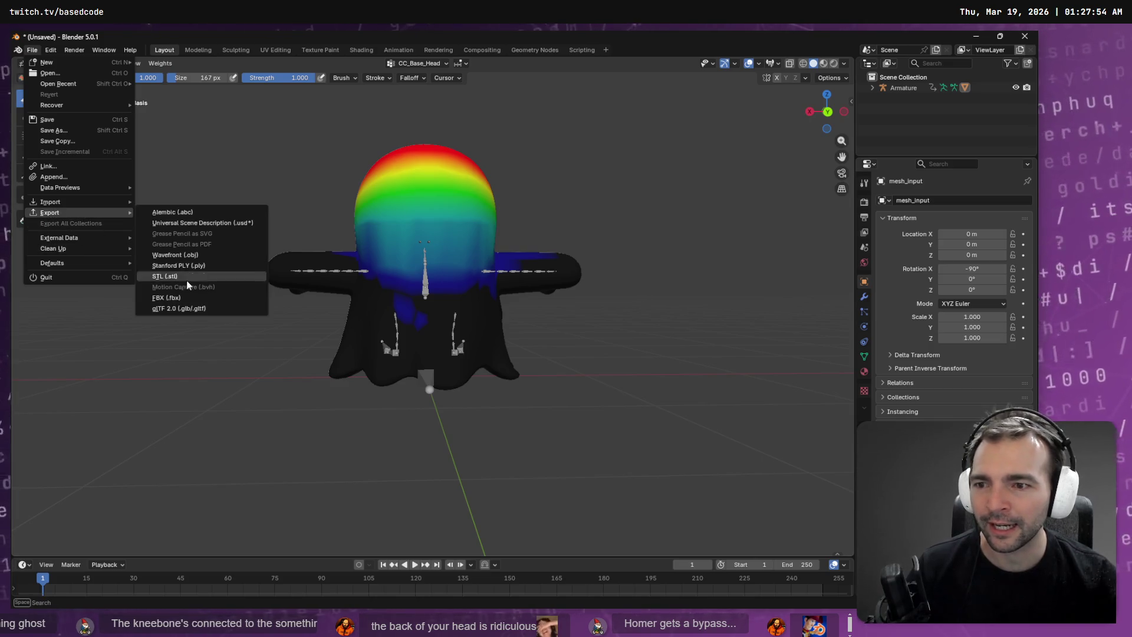
click(204, 297)
key(Escape)
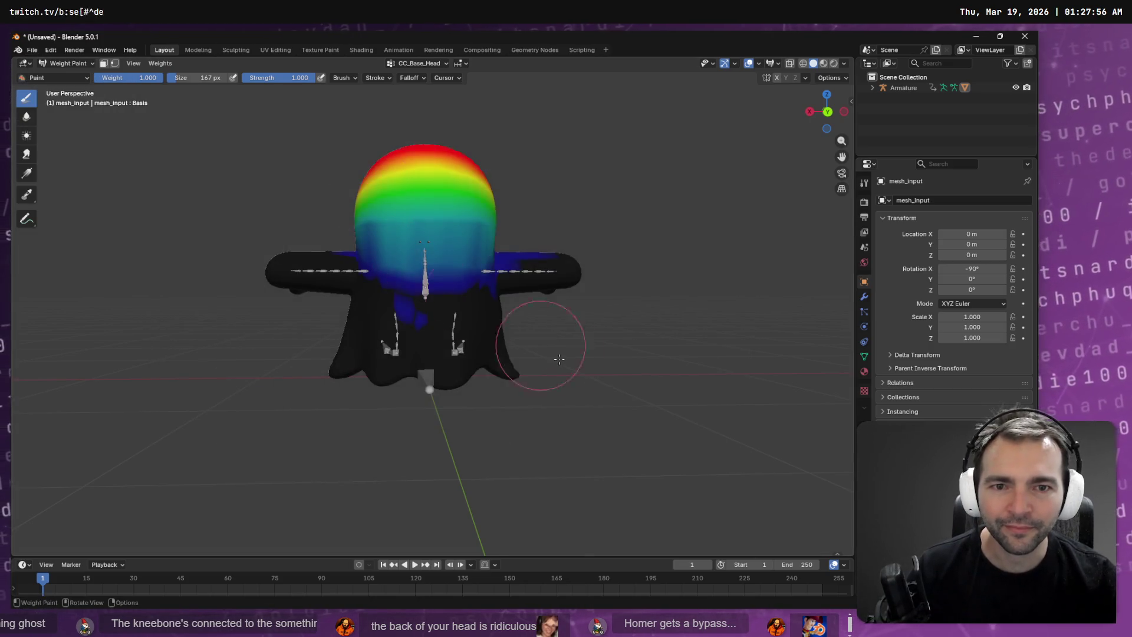
Step: Let Godot reimport the ghost model and select the AnimationTree node
key(alt+Tab)
key(alt+Tab)
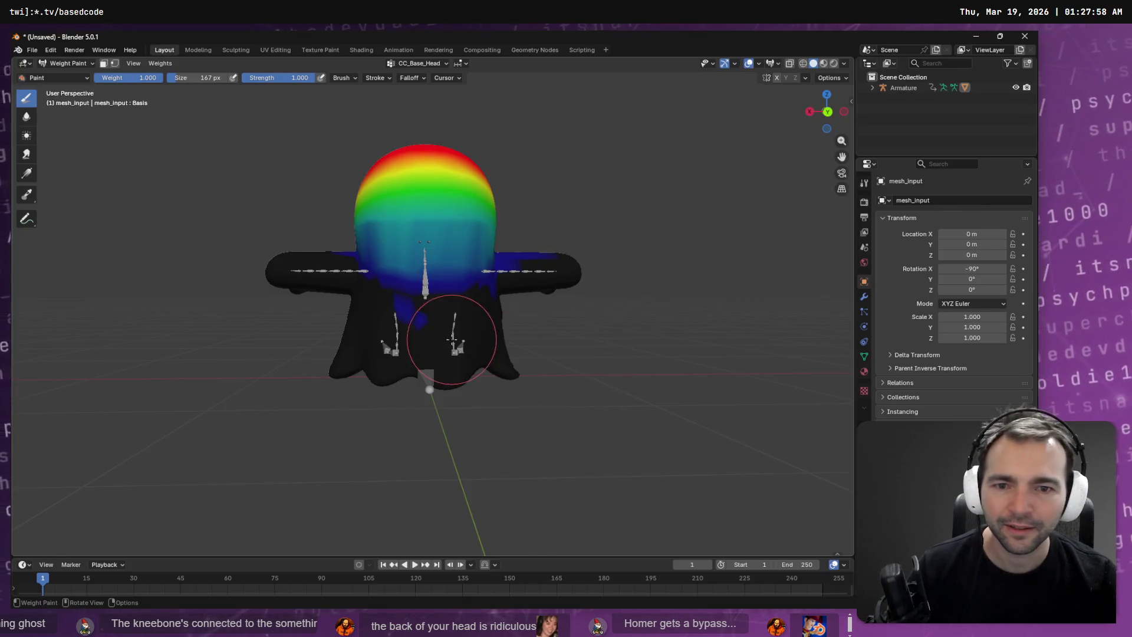
key(alt+Tab)
click(71, 257)
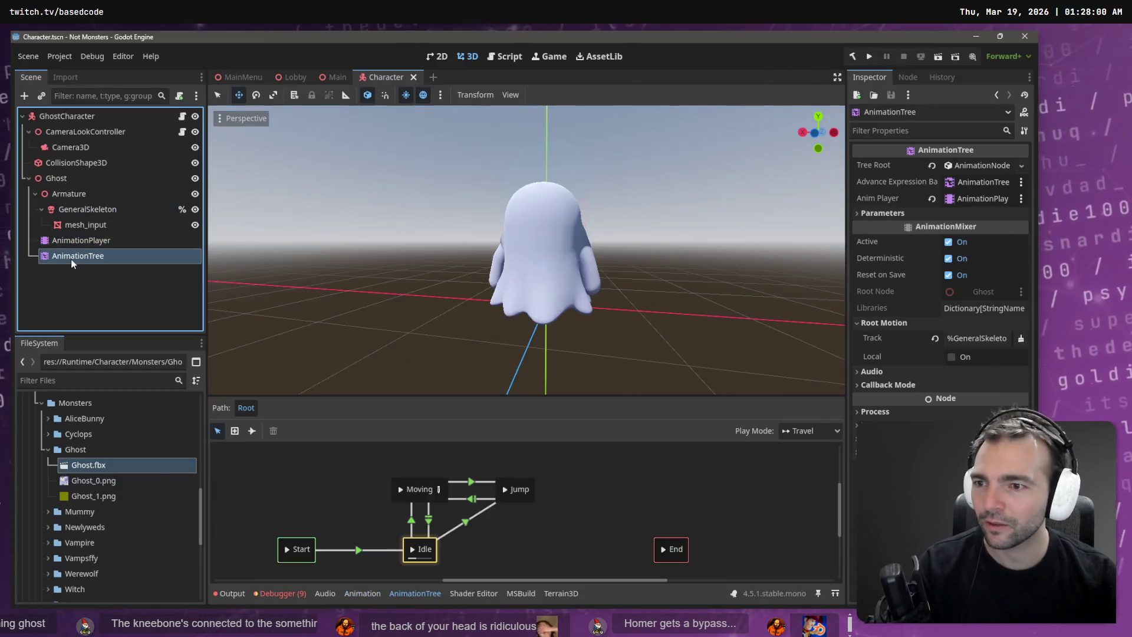
Step: Delete the old Ghost node, reimport Ghost.fbx and add it under GhostCharacter
drag(61, 115, 62, 116)
click(73, 182)
key(Delete)
key(Return)
right_click(114, 466)
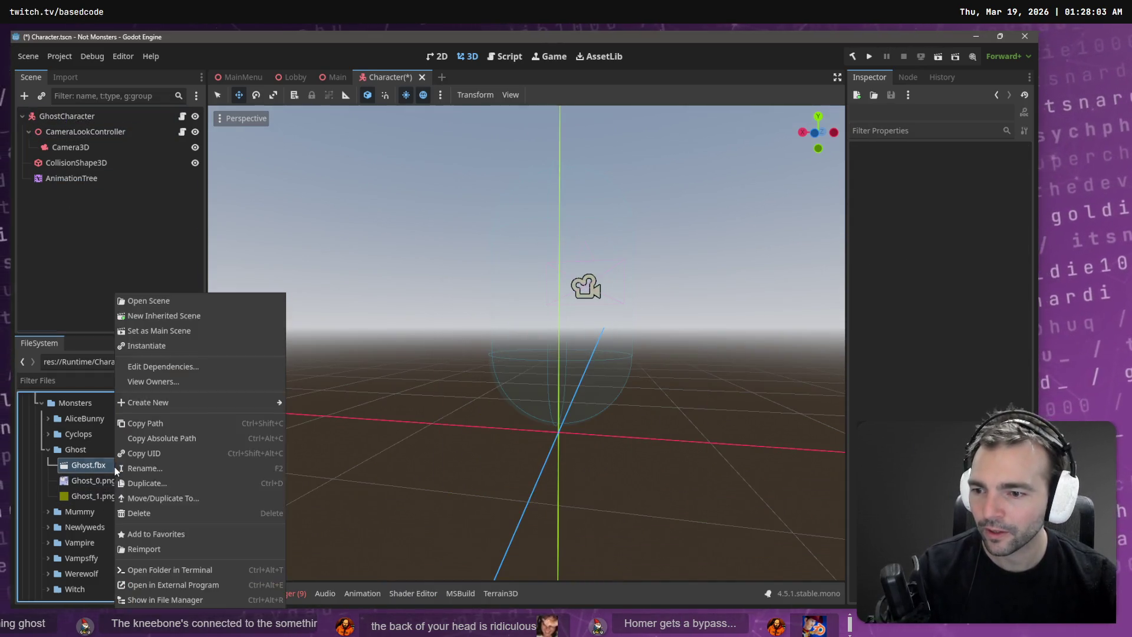
click(144, 549)
mouse_move(89, 468)
mouse_down()
mouse_move(69, 239)
mouse_move(76, 115)
mouse_up()
Step: Make the Ghost node's children editable, nest the AnimationTree under it, and rename it CharacterNode3D
right_click(66, 199)
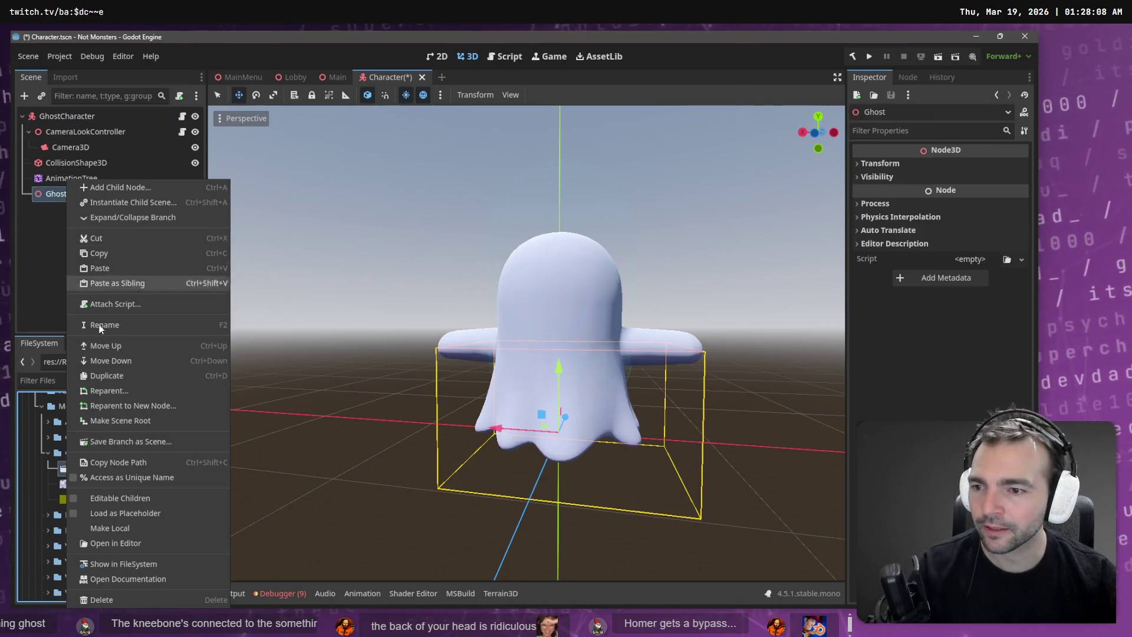
click(140, 526)
mouse_move(49, 176)
mouse_down()
mouse_move(64, 204)
mouse_move(67, 193)
mouse_up()
double_click(66, 178)
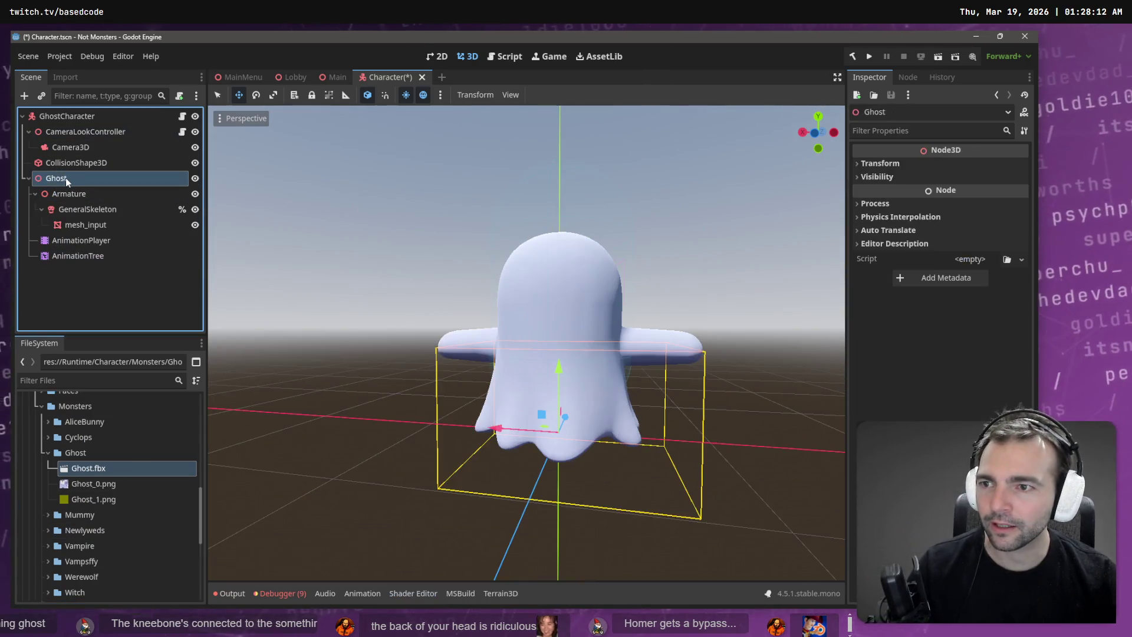
text(CharacterNode3D)
click(100, 282)
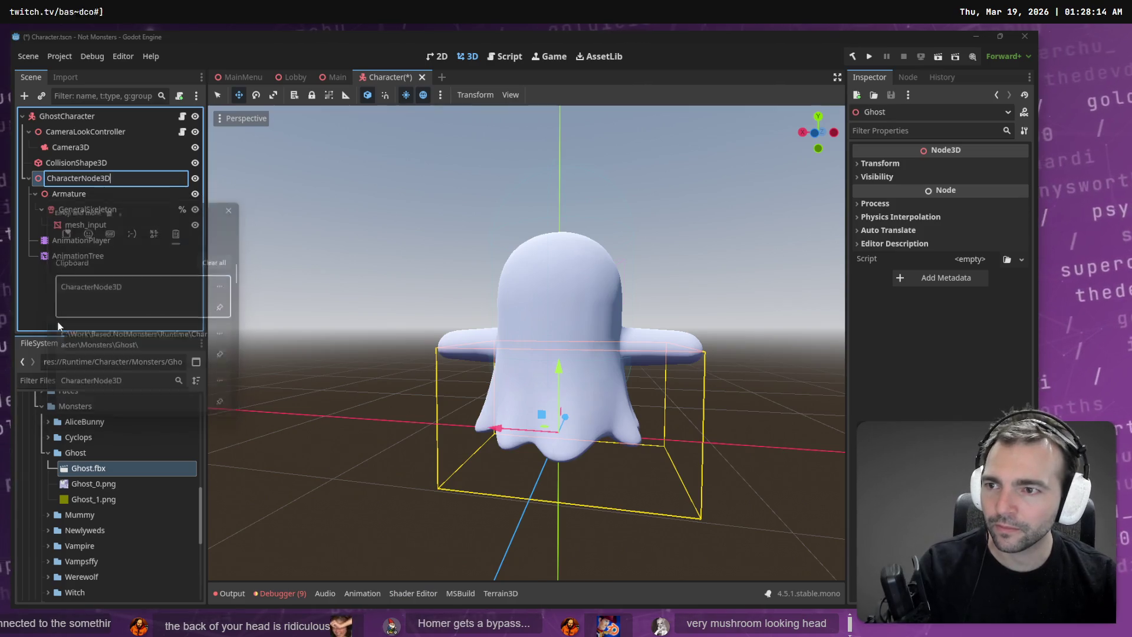
key(Return)
Step: Assign the AnimationPlayer to the AnimationTree's Anim Player and choose its root motion track
click(86, 241)
click(82, 256)
drag(82, 240, 984, 201)
click(979, 338)
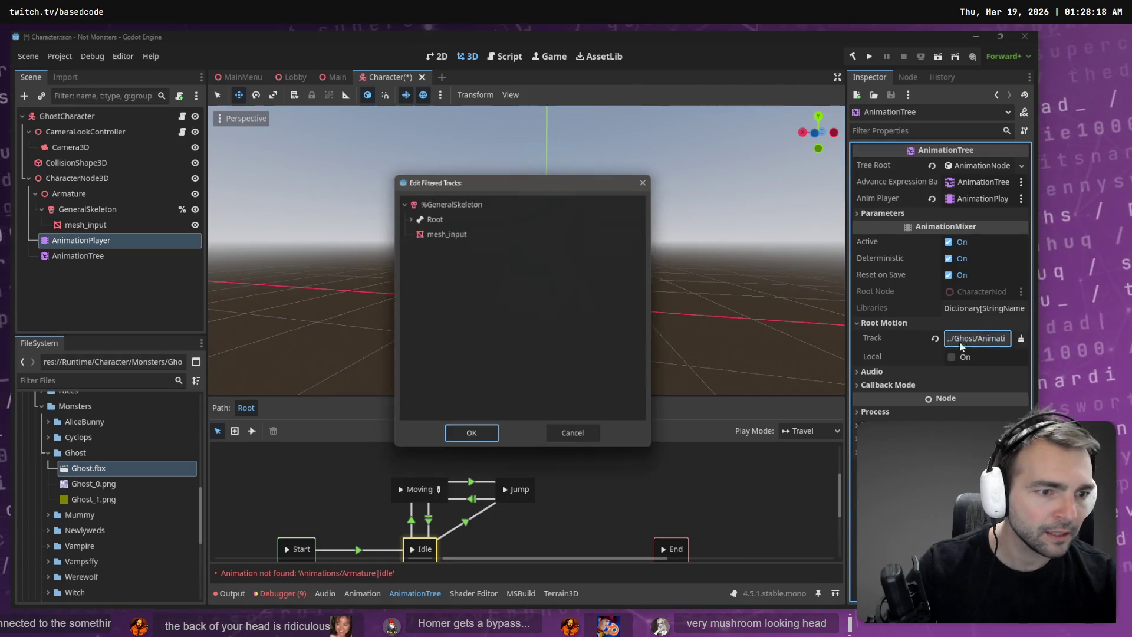
Step: Set the skeleton's Root bone as the AnimationTree's root motion track
double_click(435, 215)
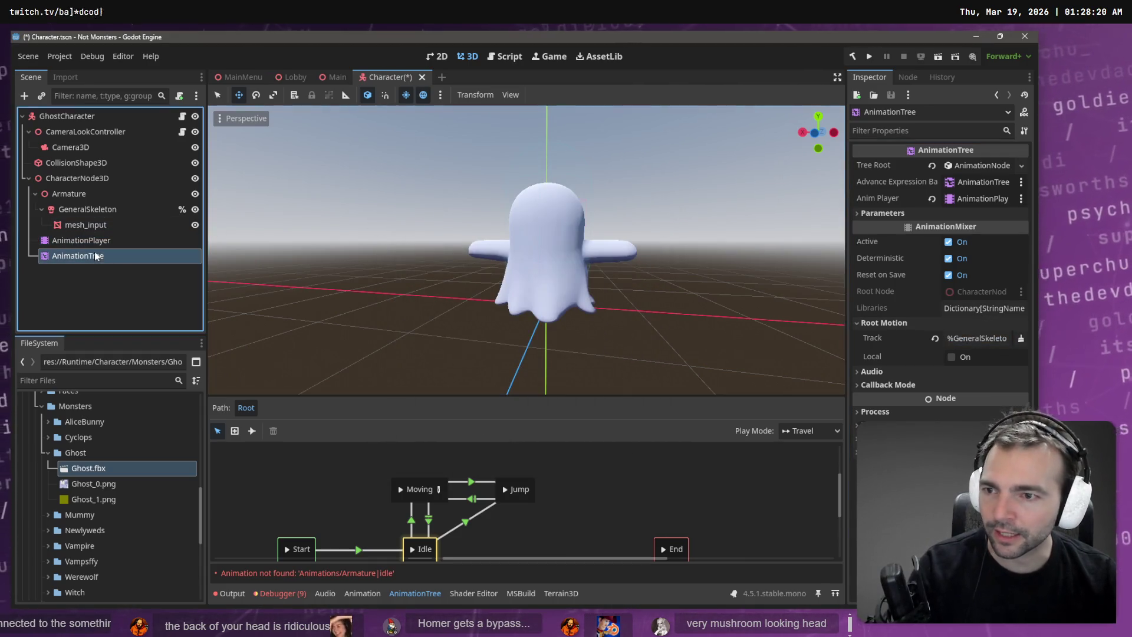
click(980, 341)
double_click(440, 214)
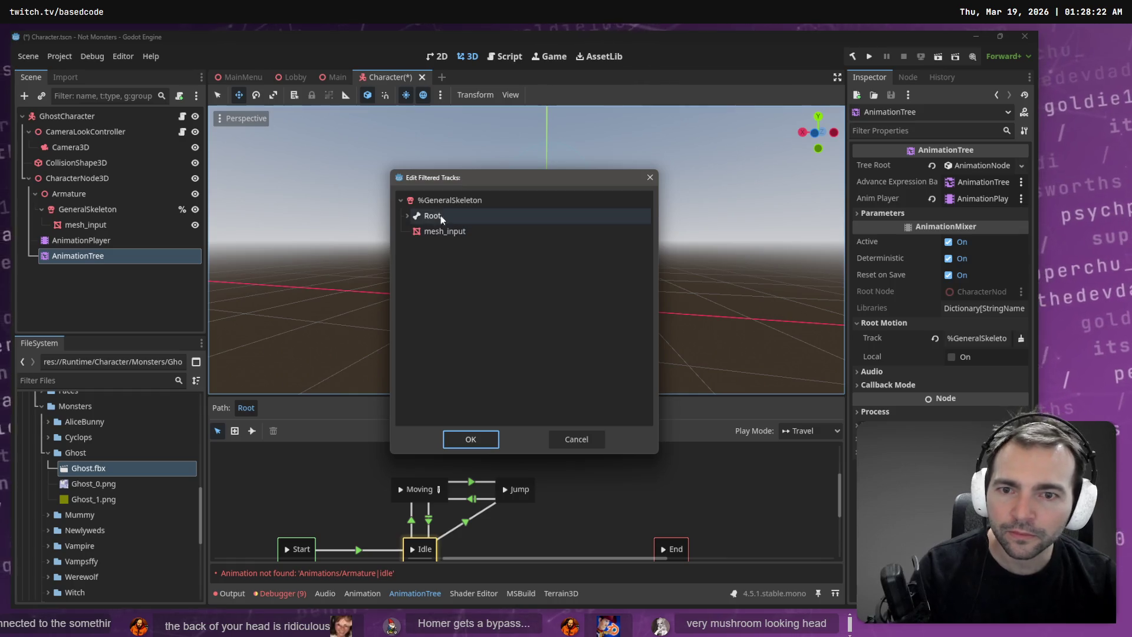
Step: Load Animations.fbx as the Animations library and play Armature|standard run on the AnimationPlayer
click(83, 240)
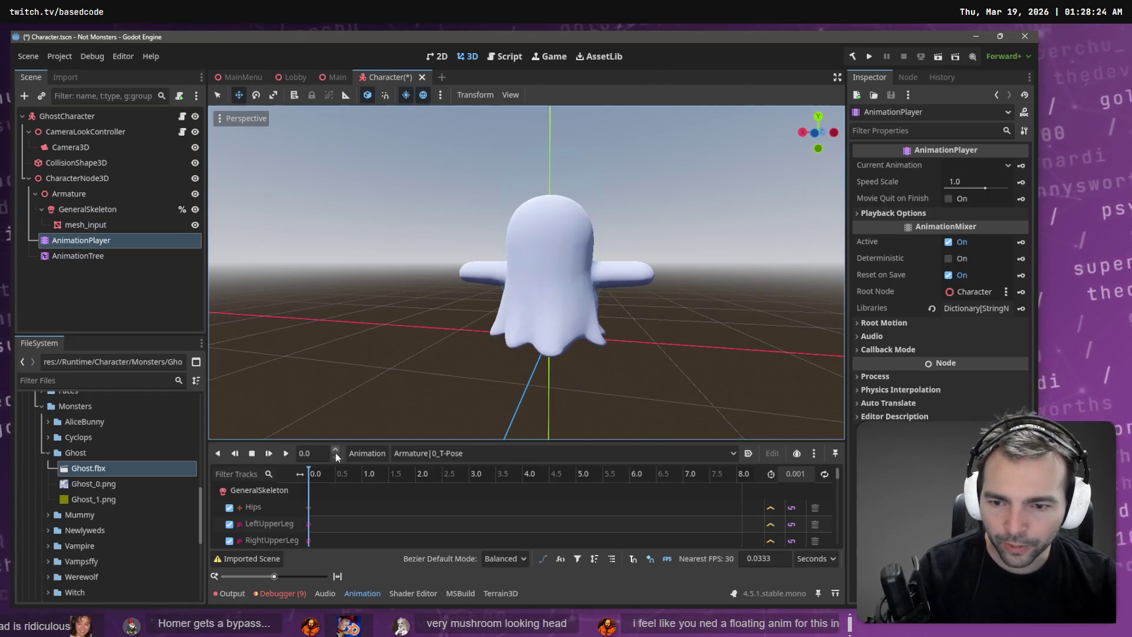
click(353, 453)
click(374, 490)
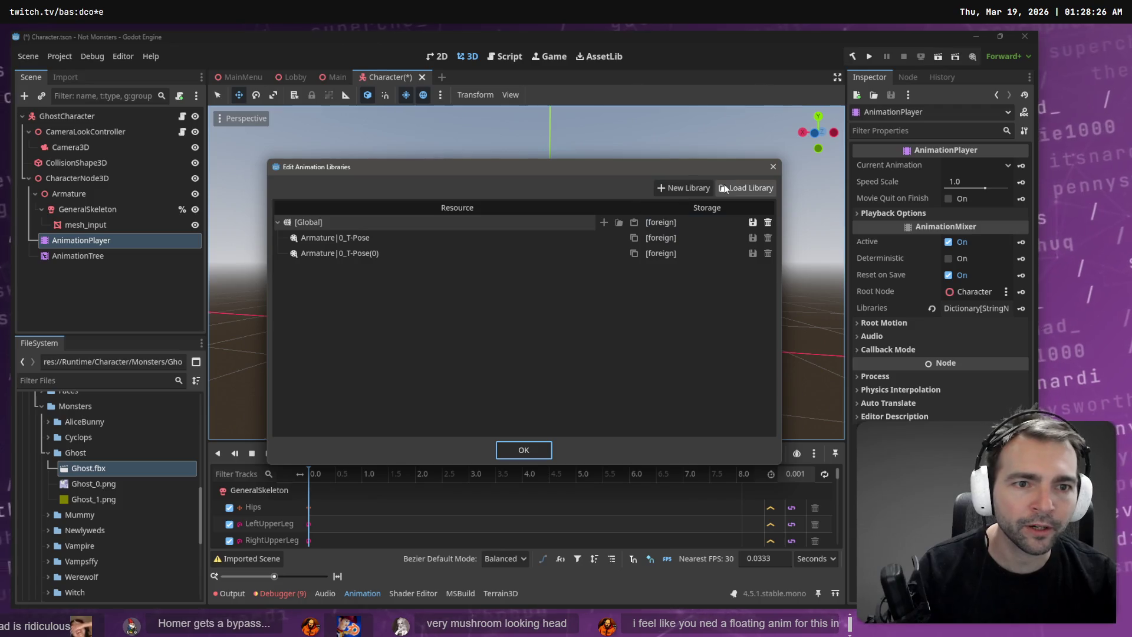
click(748, 186)
double_click(230, 157)
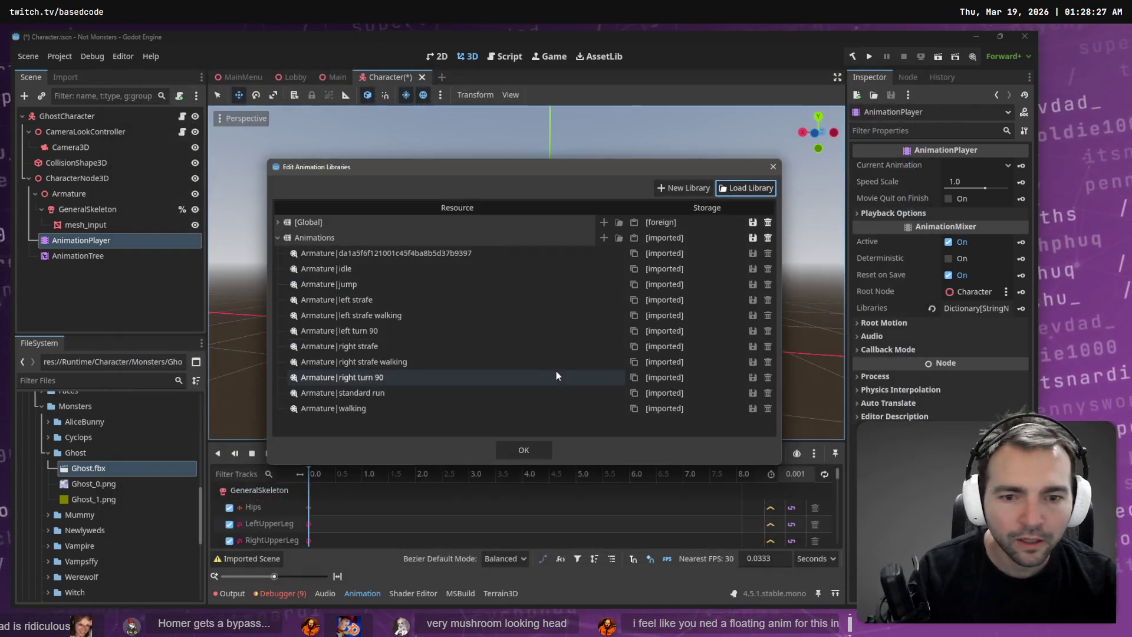
click(523, 450)
click(437, 454)
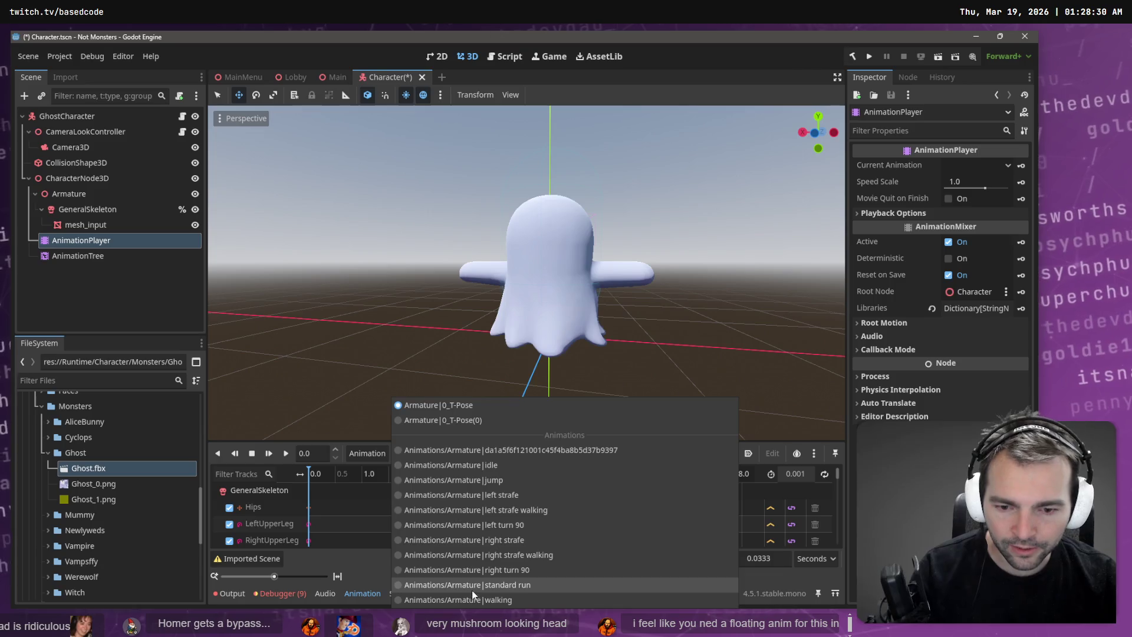
click(471, 590)
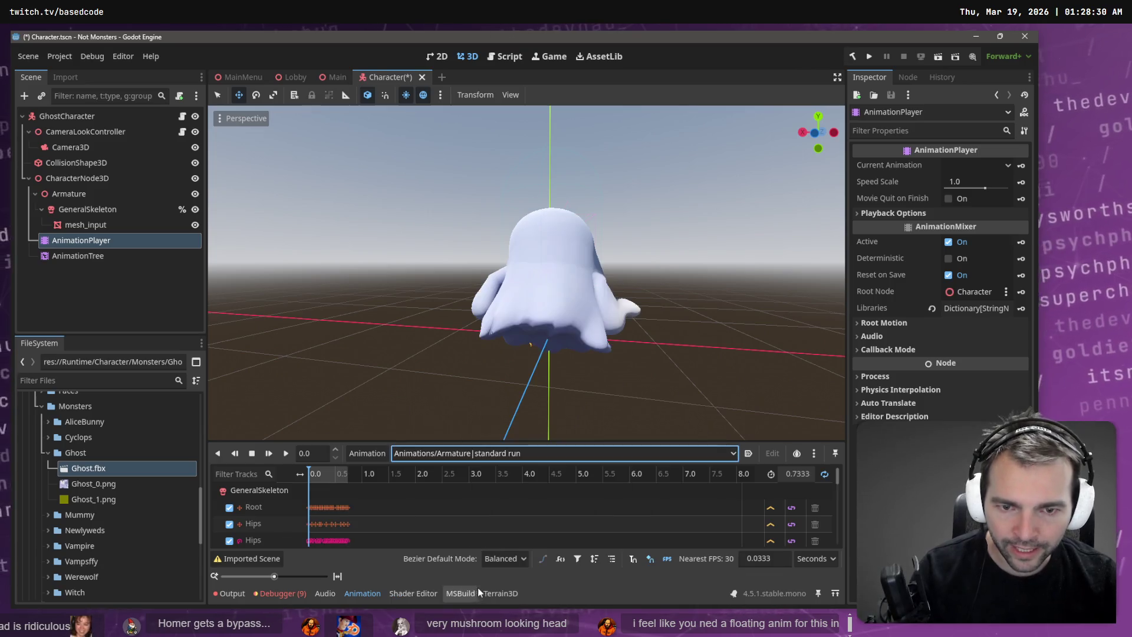
click(286, 452)
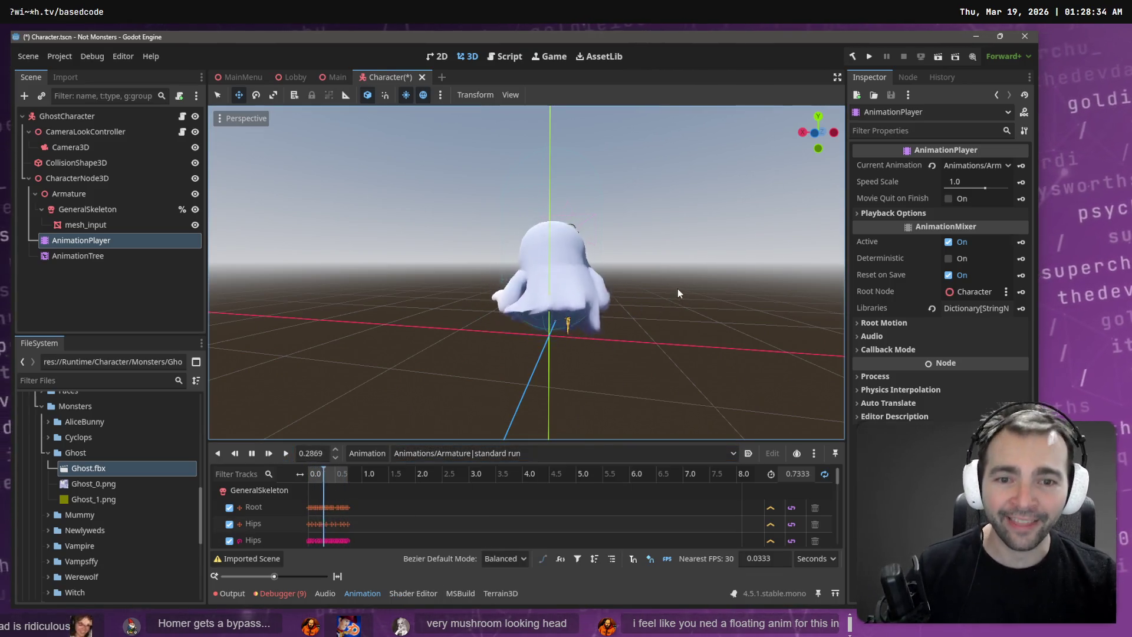
Step: Orbit around the looping ghost and save the Character scene with Ctrl+S
mouse_move(698, 245)
middle_down()
mouse_move(773, 207)
mouse_move(570, 240)
mouse_move(330, 243)
middle_up()
mouse_move(422, 230)
middle_down()
mouse_move(392, 303)
mouse_move(424, 235)
mouse_move(404, 236)
mouse_move(551, 240)
mouse_move(552, 219)
mouse_move(589, 192)
mouse_move(705, 182)
mouse_move(679, 185)
mouse_move(713, 133)
mouse_move(684, 258)
middle_up()
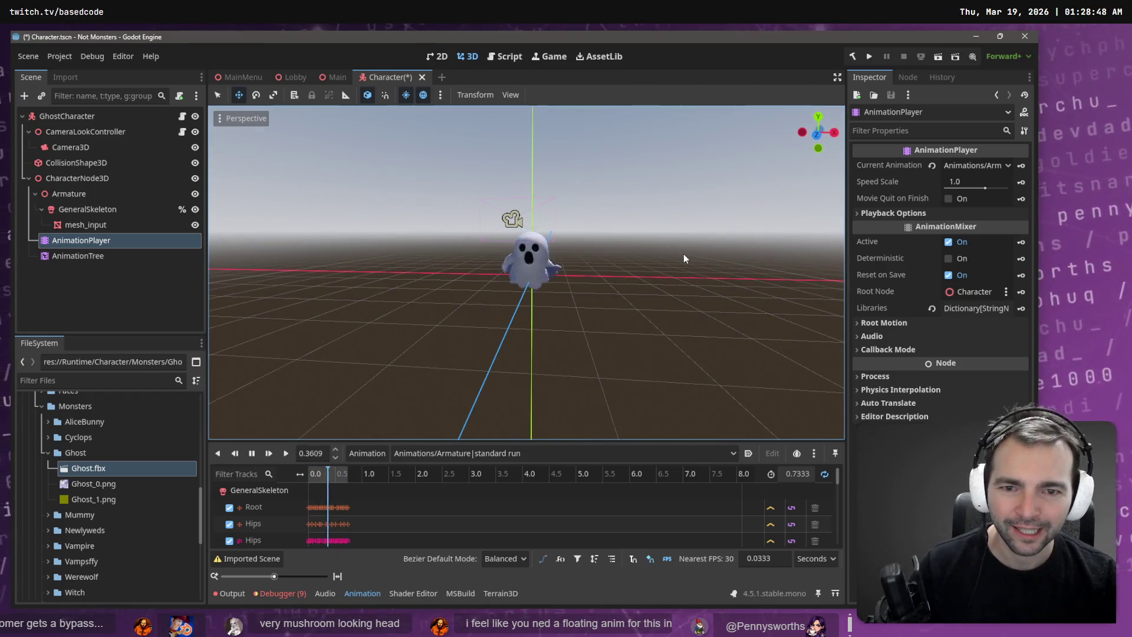
key(ctrl+s)
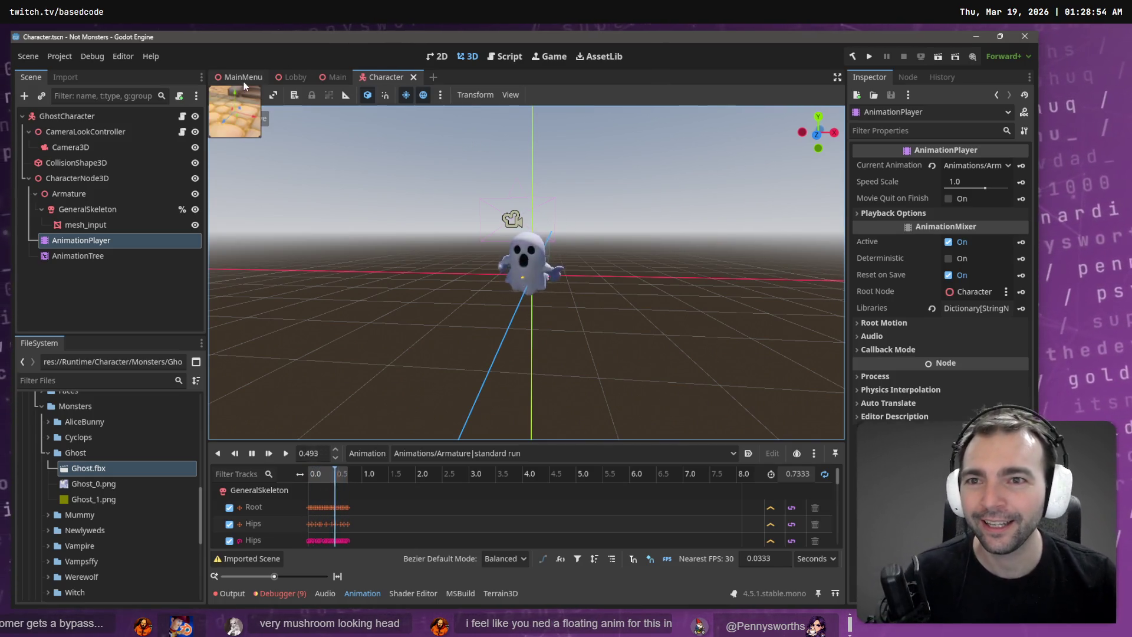
mouse_move(288, 79)
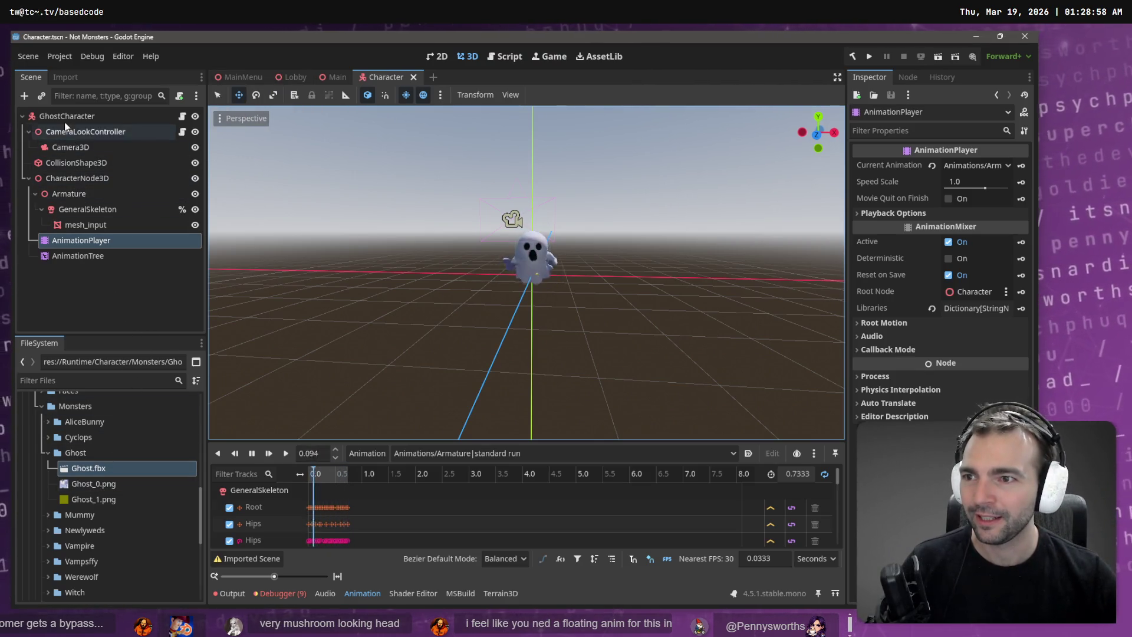
click(33, 58)
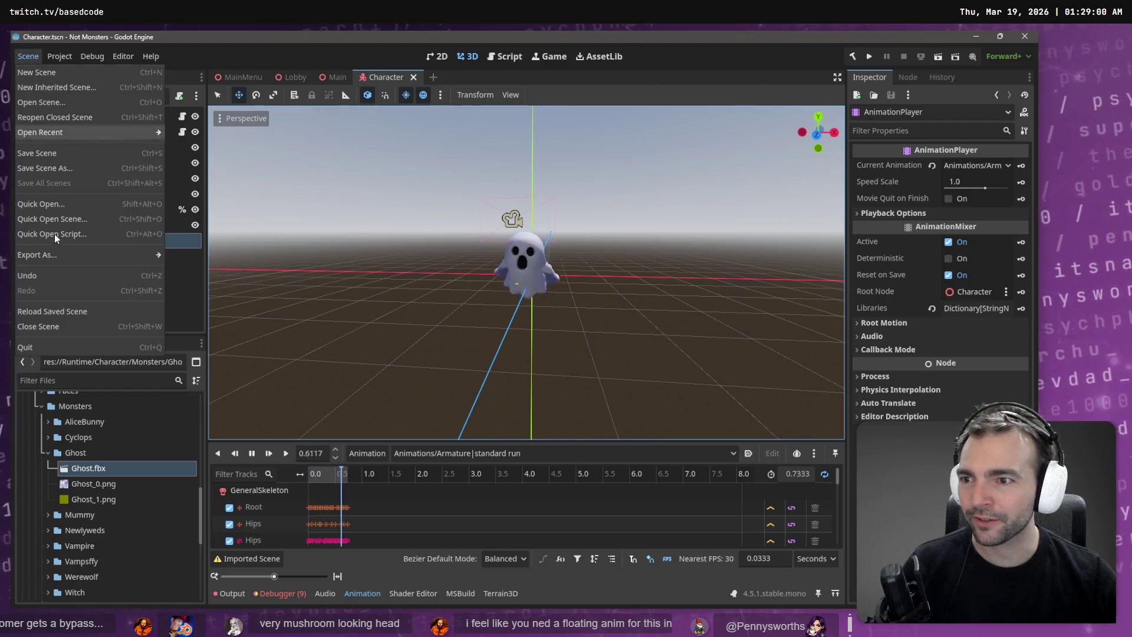
Step: Save the scene as GhostCharacter.tscn in the Monsters > Ghost folder
click(53, 168)
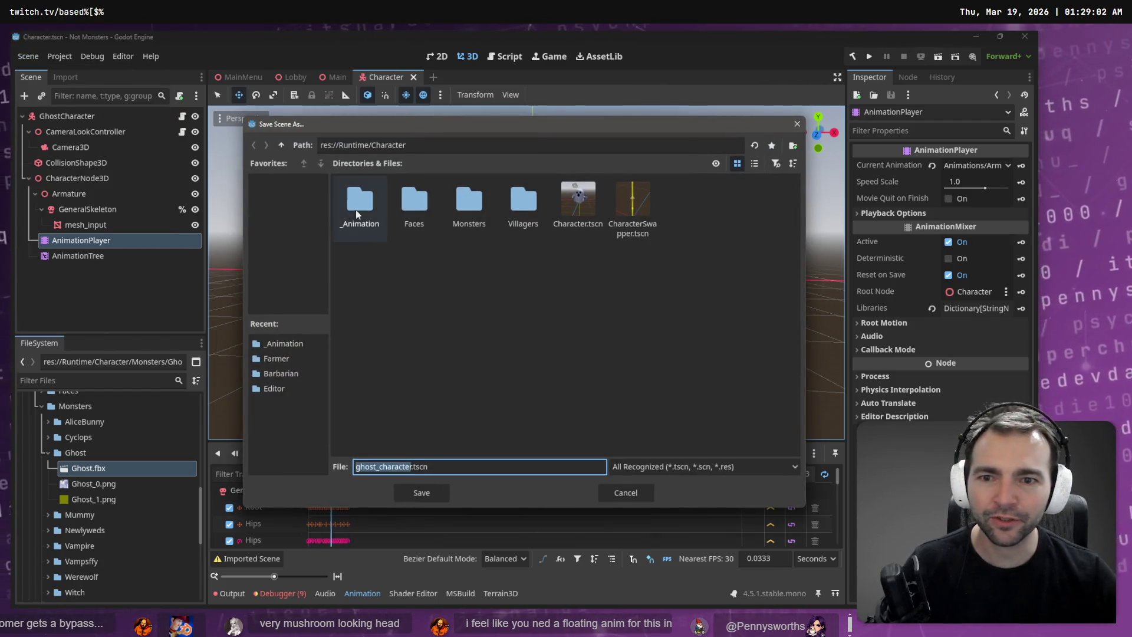
double_click(467, 213)
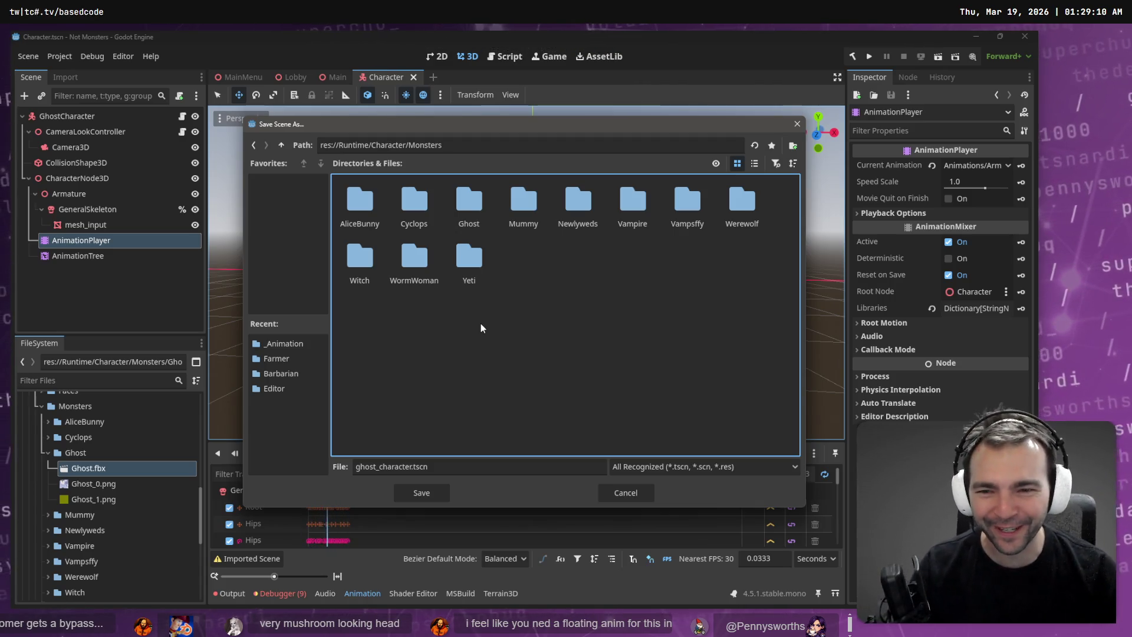
double_click(469, 221)
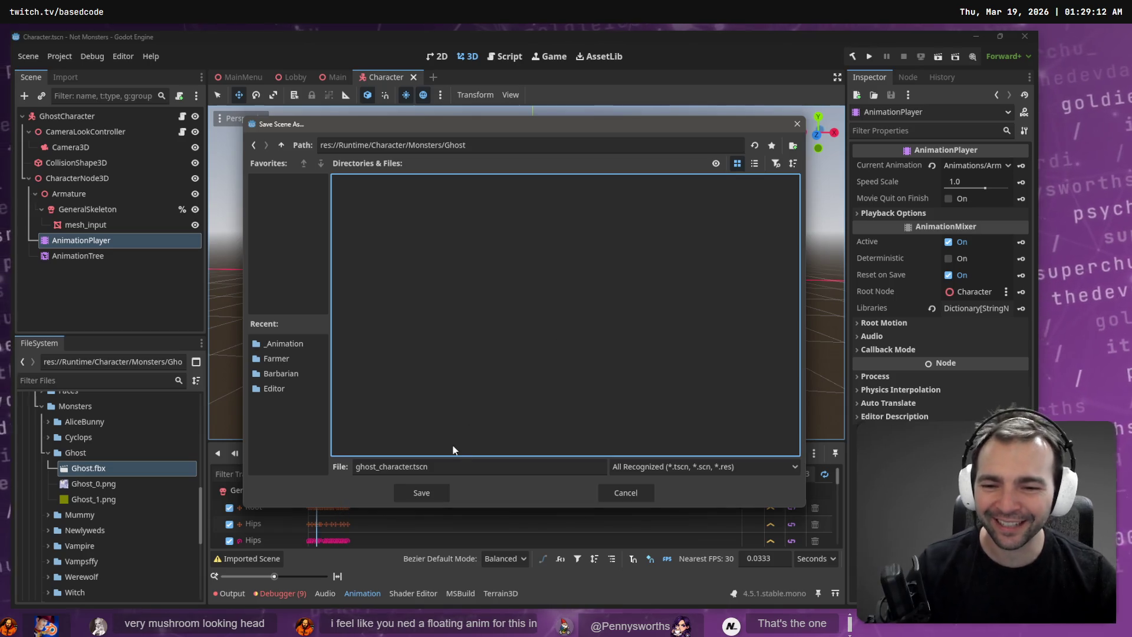
click(462, 466)
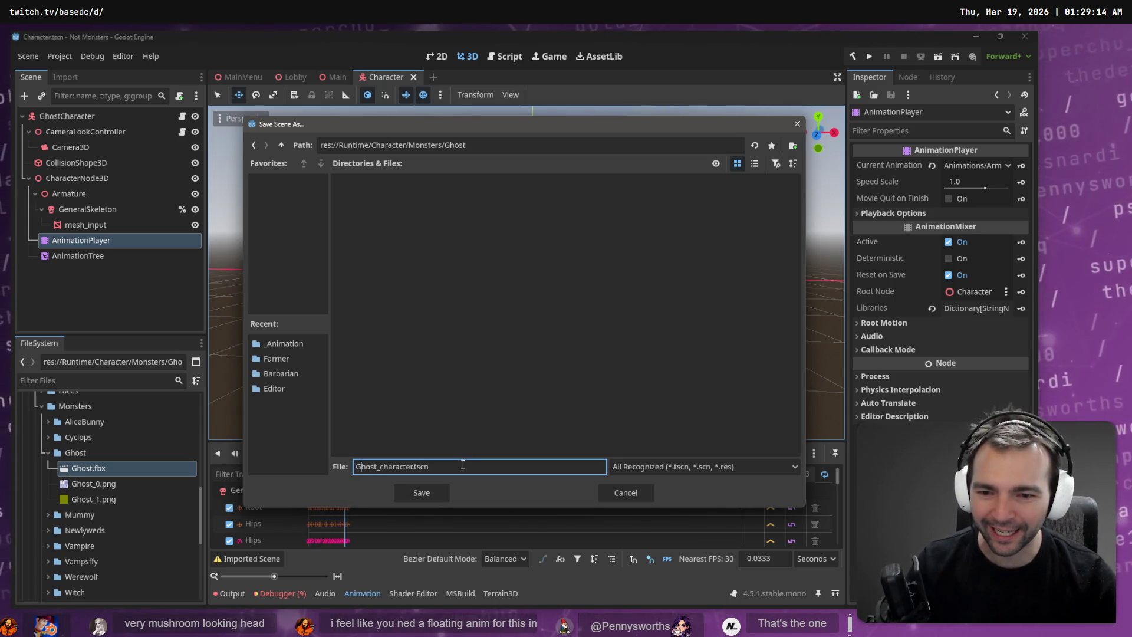
key(Return)
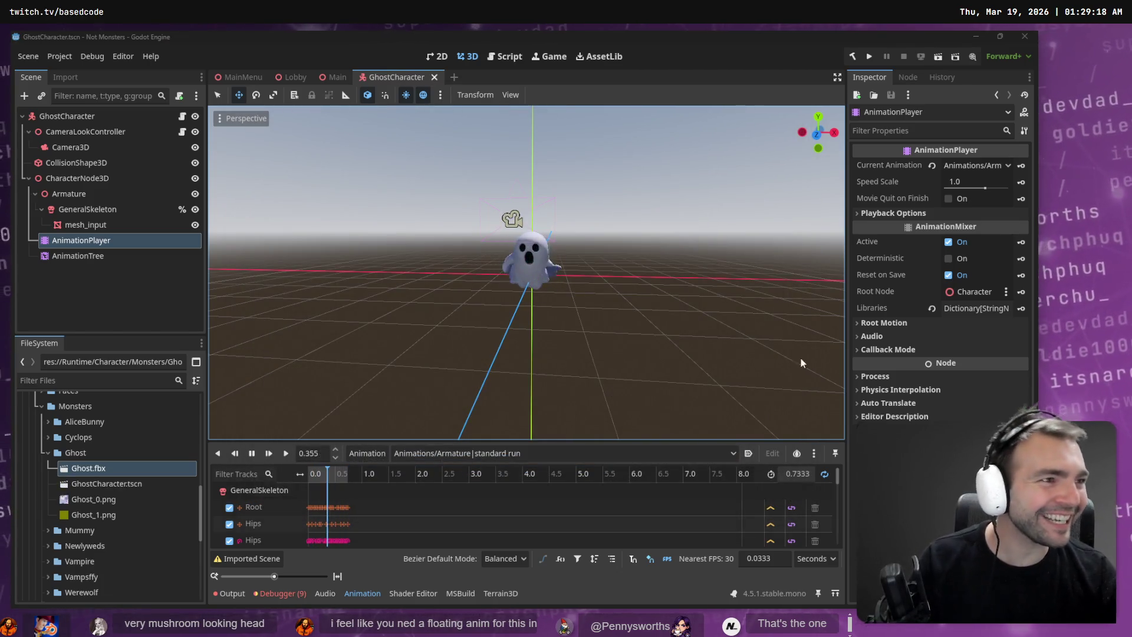
Step: Check in on Blender, then return to Godot's MainMenu town scene
key(alt+Tab)
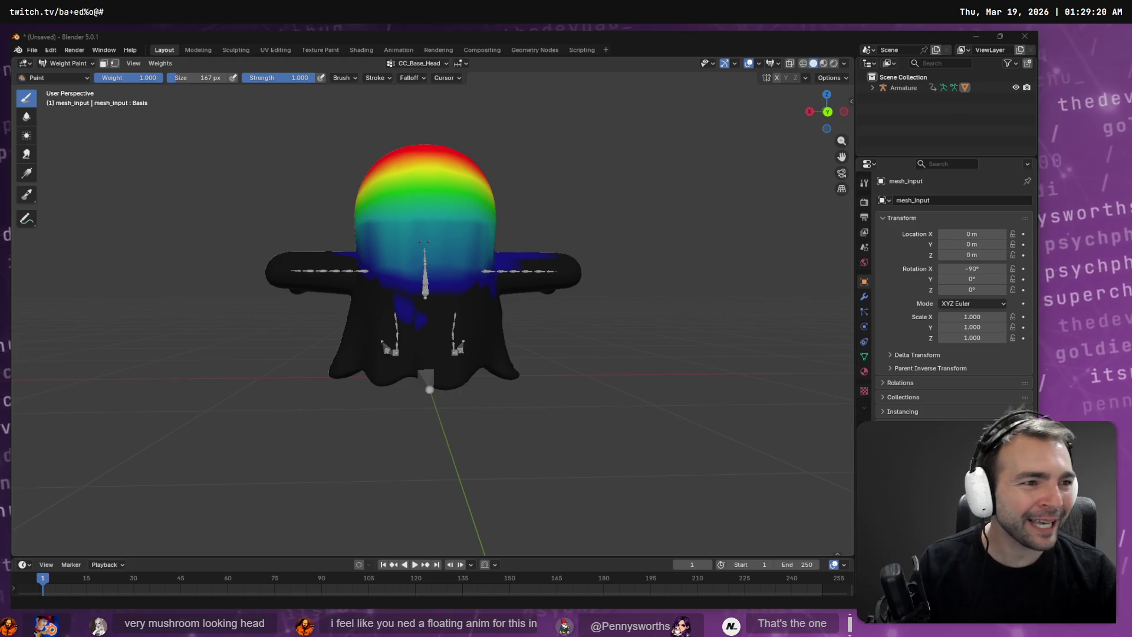
key(alt+Tab)
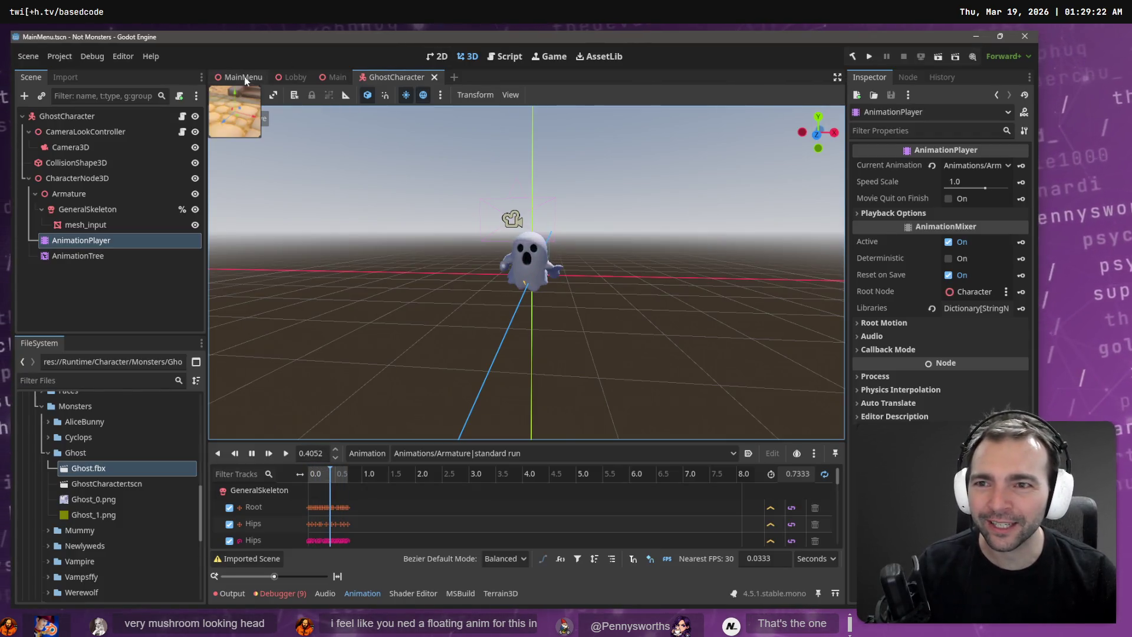
click(241, 77)
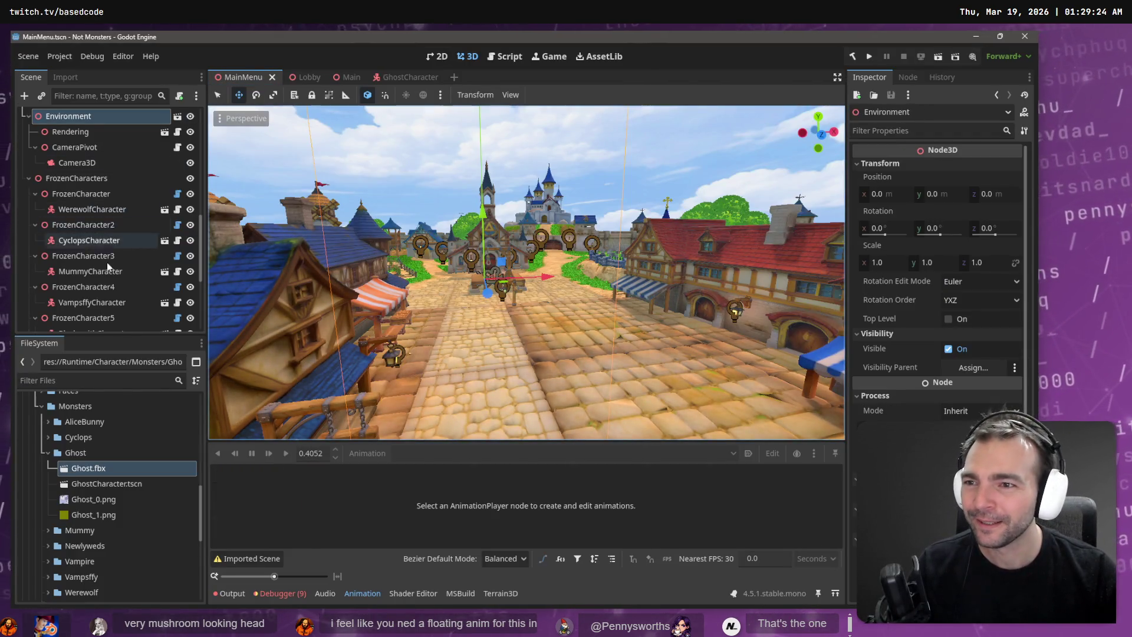
Step: Scroll the FileSystem dock down and select CharacterSwapper.tscn
scroll(108, 263, down, 5)
scroll(101, 489, down, 10)
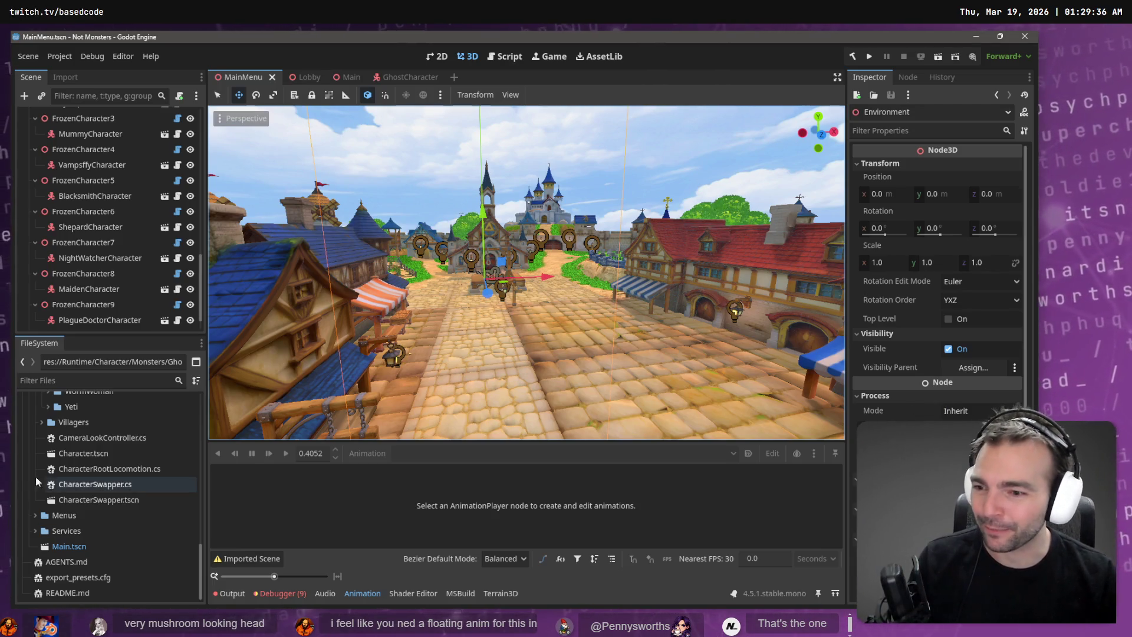
click(124, 502)
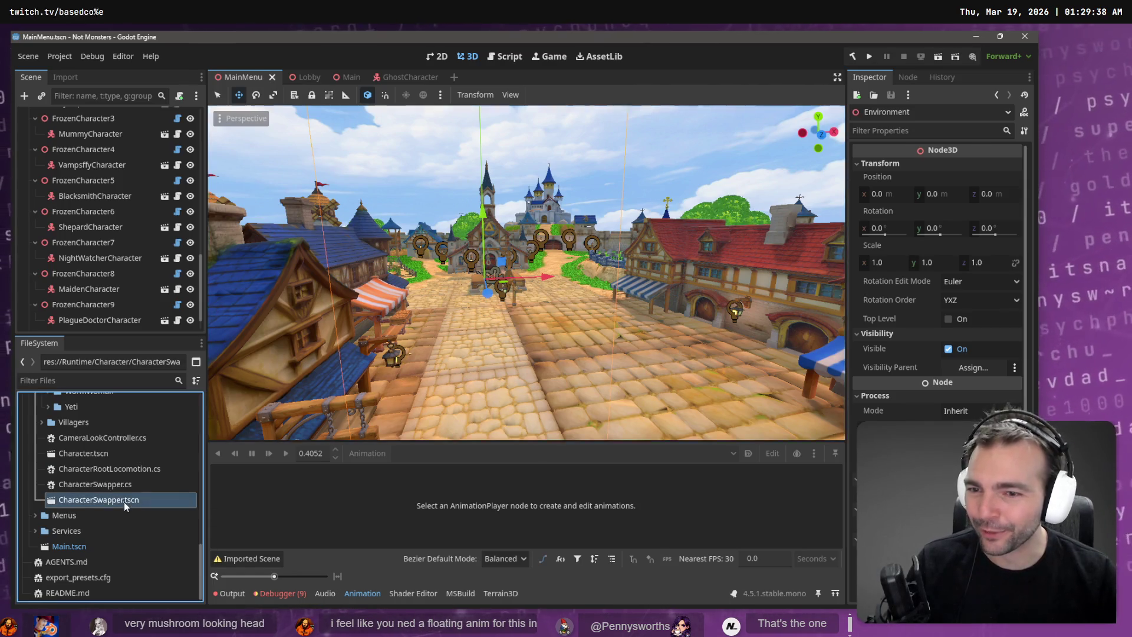
Step: Add GhostCharacter.tscn at index 0 of CharacterSwapper's Monster Scenes and save the scene
double_click(124, 501)
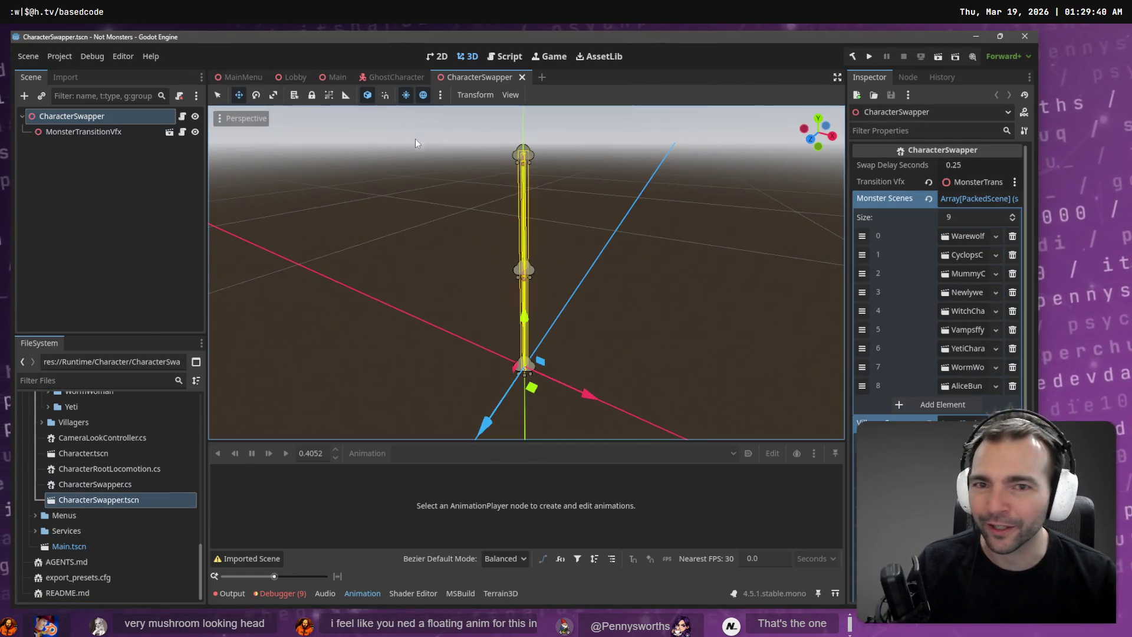
click(931, 403)
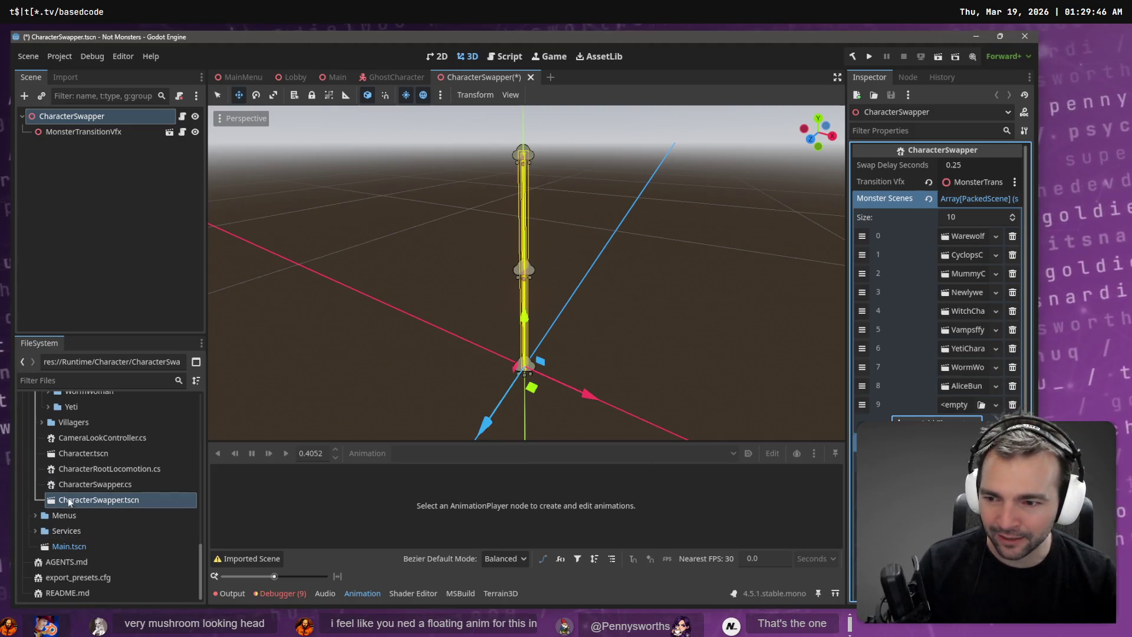
scroll(90, 451, up, 5)
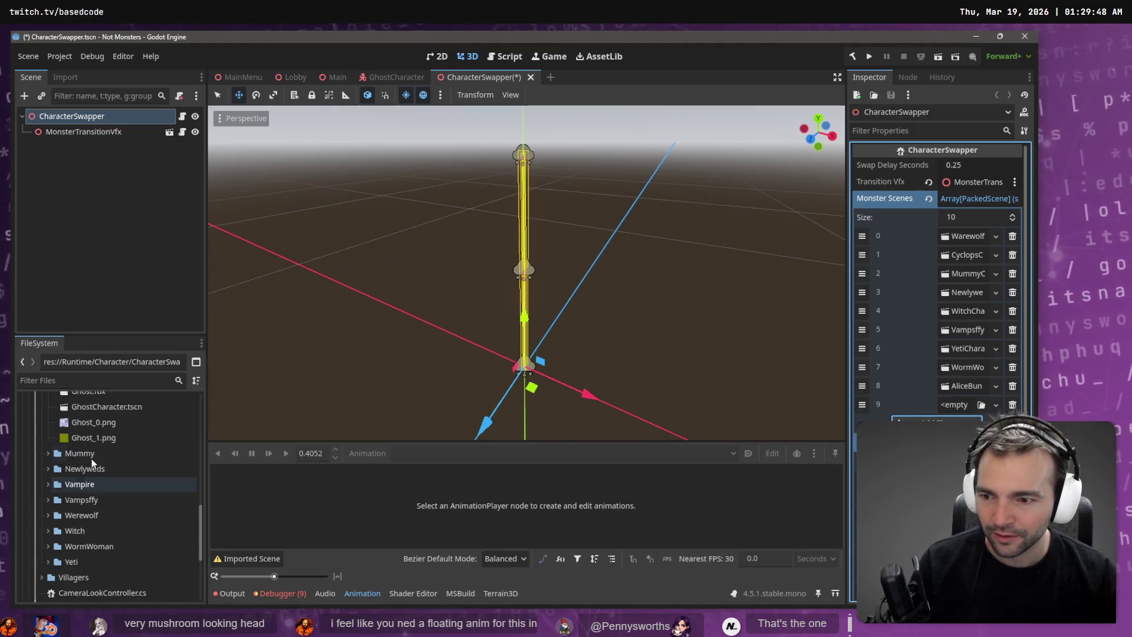
mouse_move(97, 433)
mouse_down()
mouse_move(972, 413)
mouse_move(964, 408)
mouse_up()
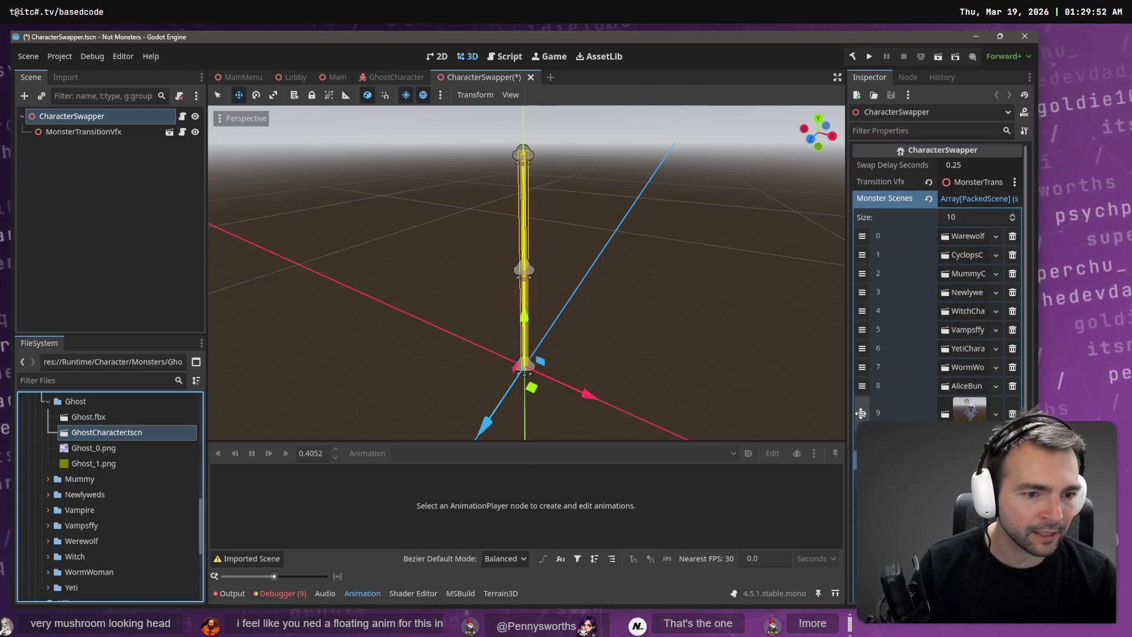
drag(861, 413, 862, 244)
key(ctrl+s)
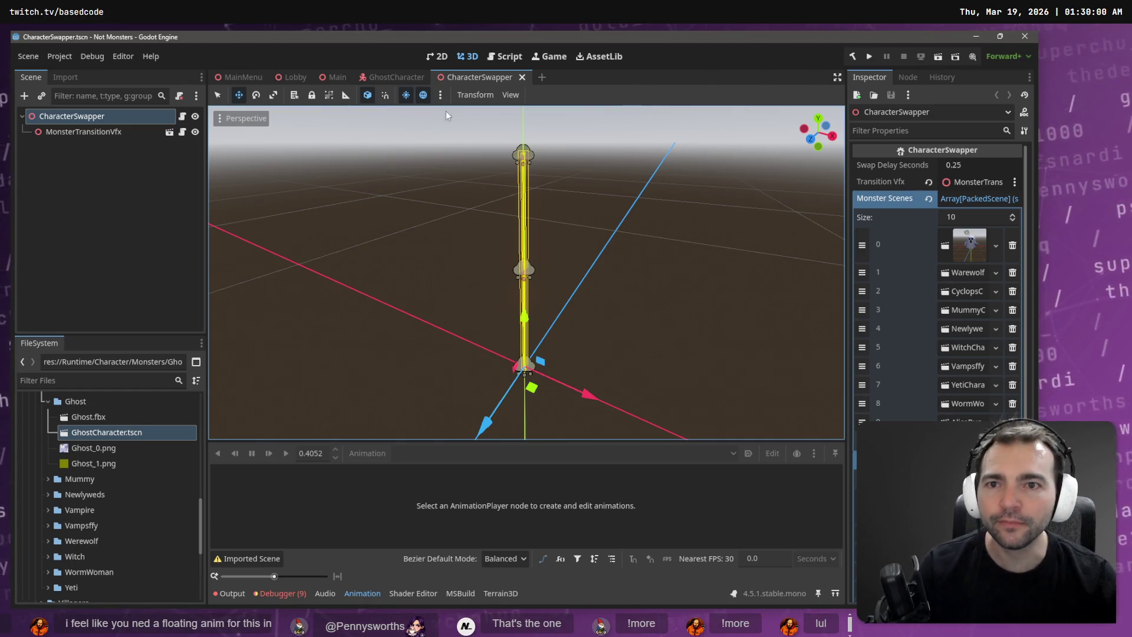
Step: Return to the GhostCharacter scene and orbit to view the ghost's painted front
click(397, 77)
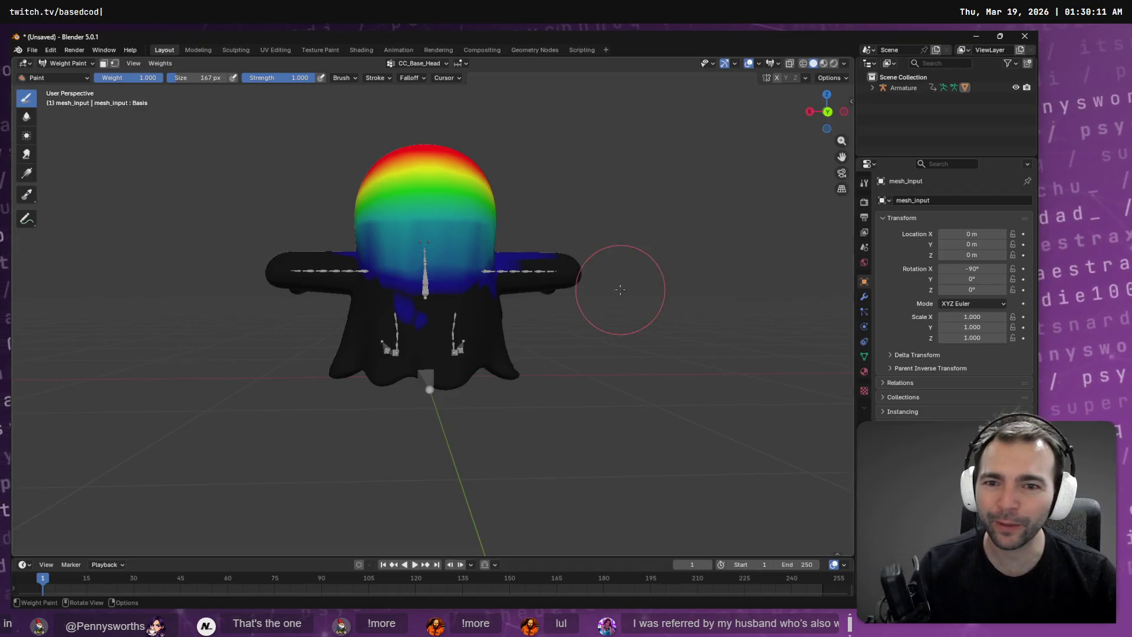
mouse_move(621, 288)
middle_down()
mouse_move(589, 283)
mouse_move(639, 263)
mouse_move(628, 269)
middle_up()
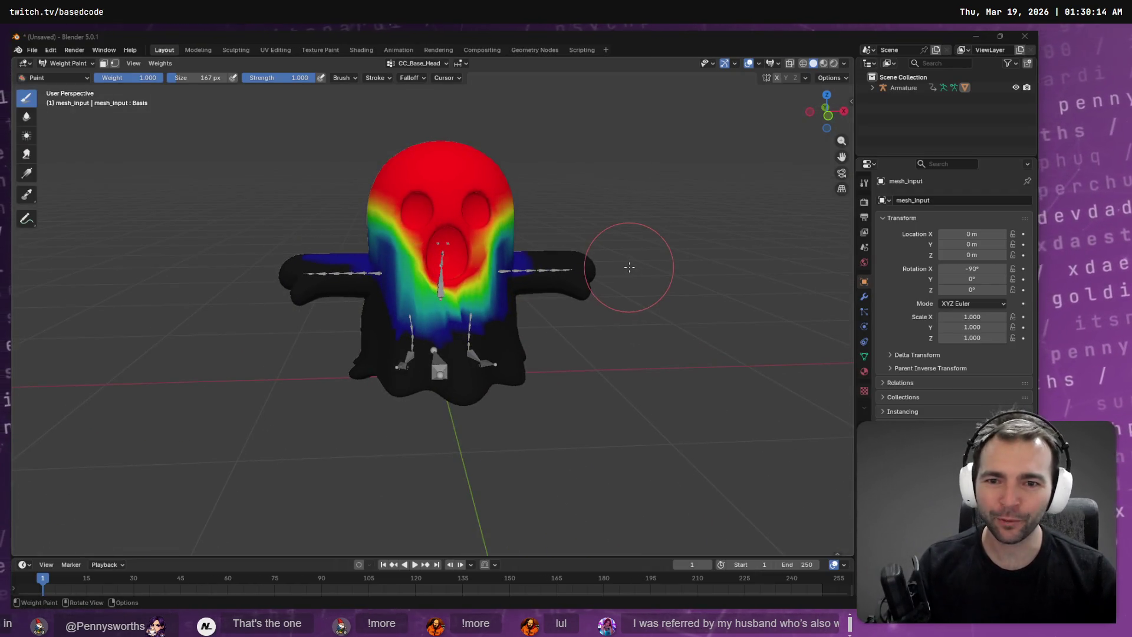
key(alt+Tab)
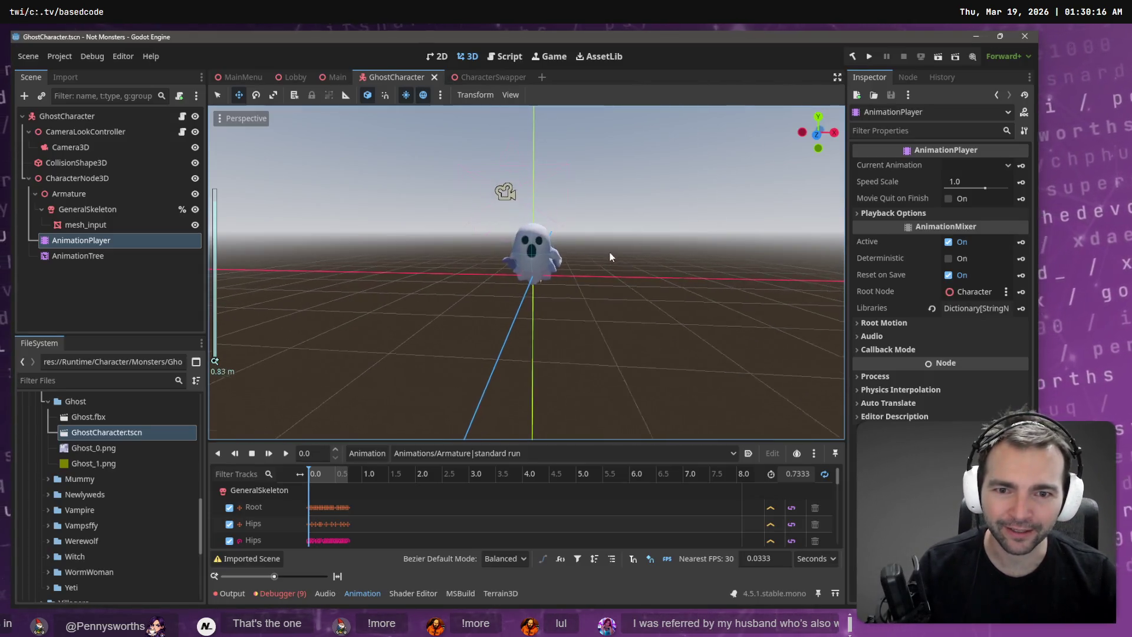
click(538, 266)
key(f)
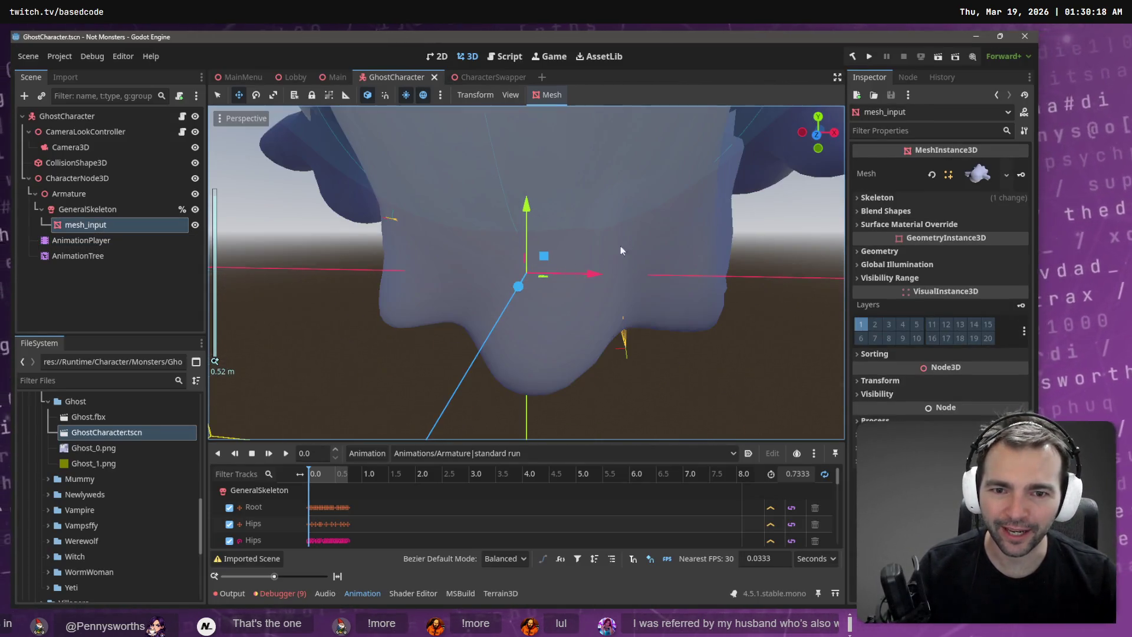
scroll(592, 243, down, 15)
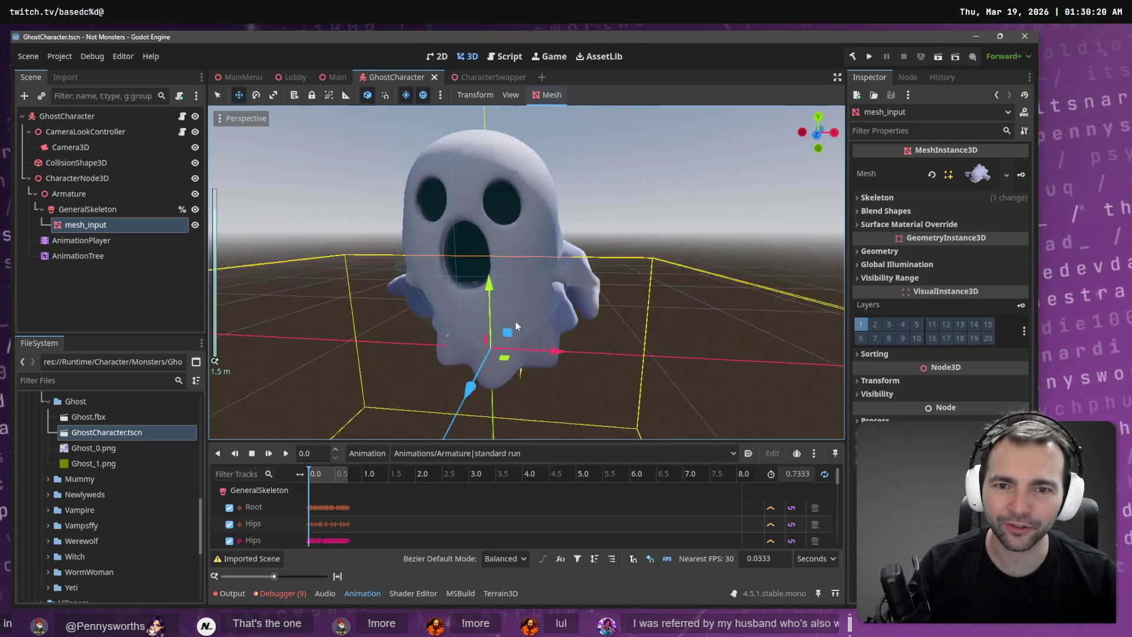
click(622, 267)
mouse_move(627, 283)
right_down()
mouse_move(531, 277)
mouse_move(601, 277)
right_up()
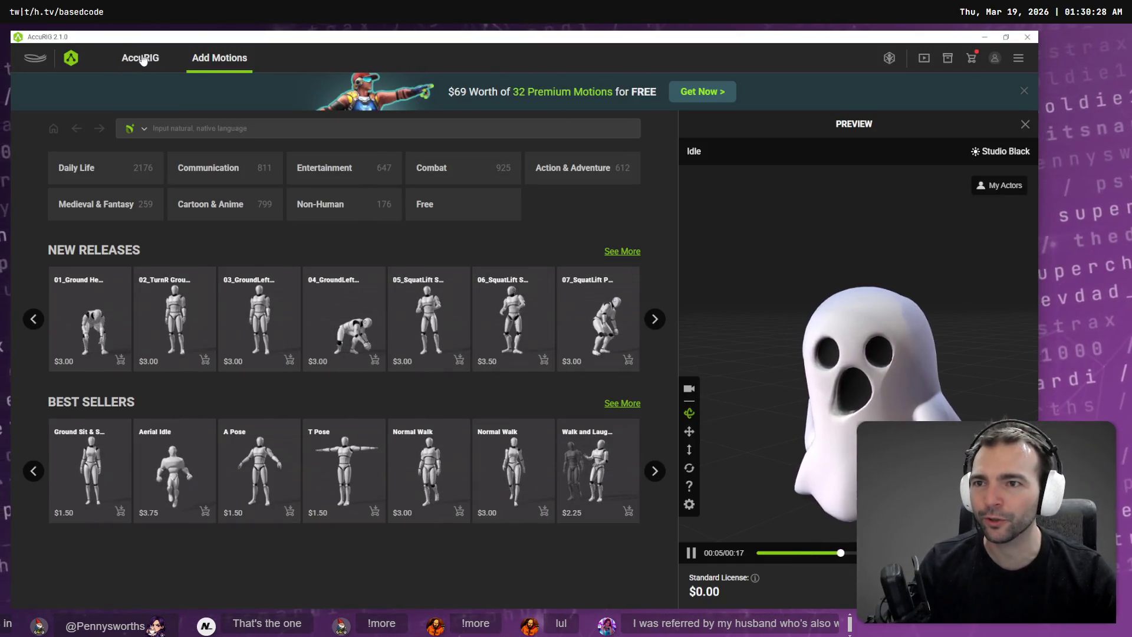
Step: Inspect the rigged ghost in AccuRIG from low front and three-quarter views, then return to Blender
click(139, 58)
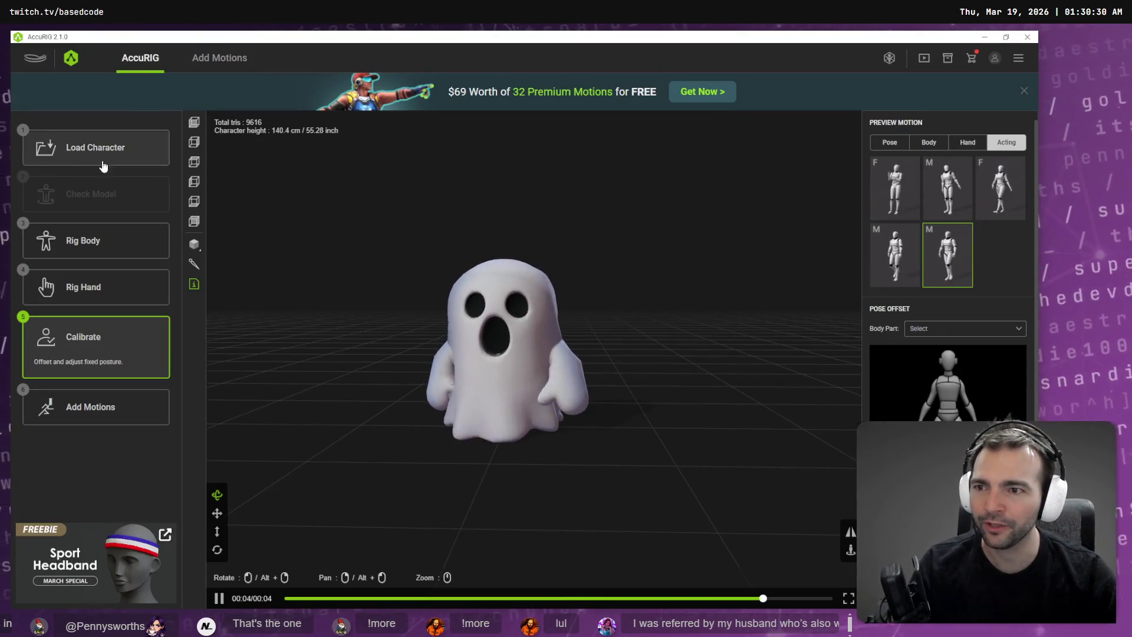
mouse_move(459, 429)
mouse_down()
mouse_move(631, 435)
mouse_move(683, 421)
mouse_up()
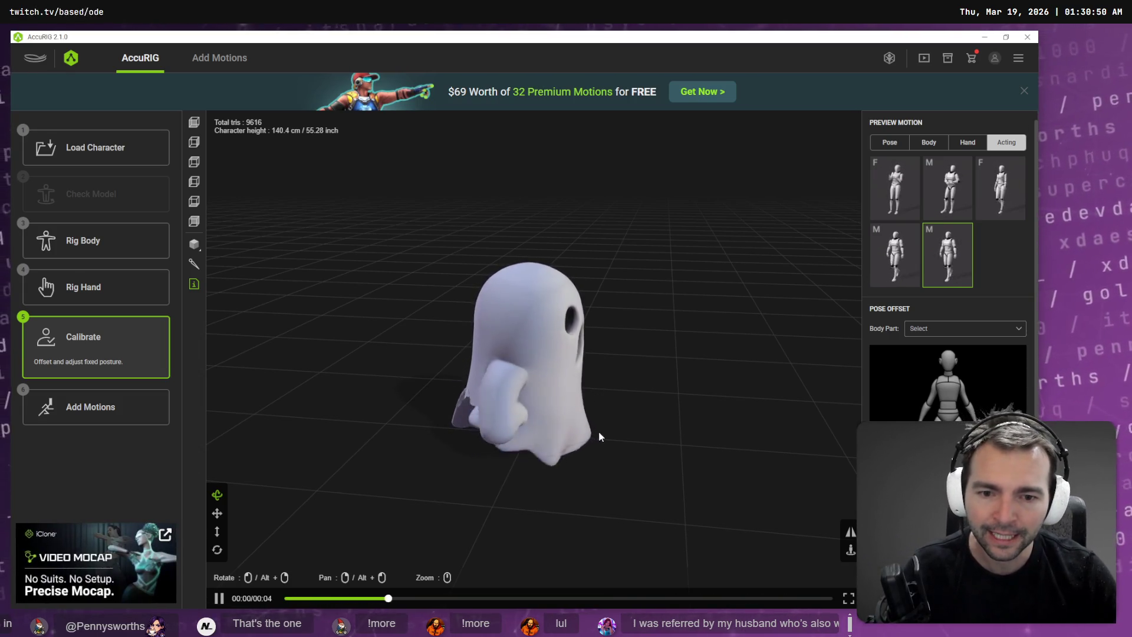
scroll(525, 417, up, 5)
scroll(526, 417, down, 5)
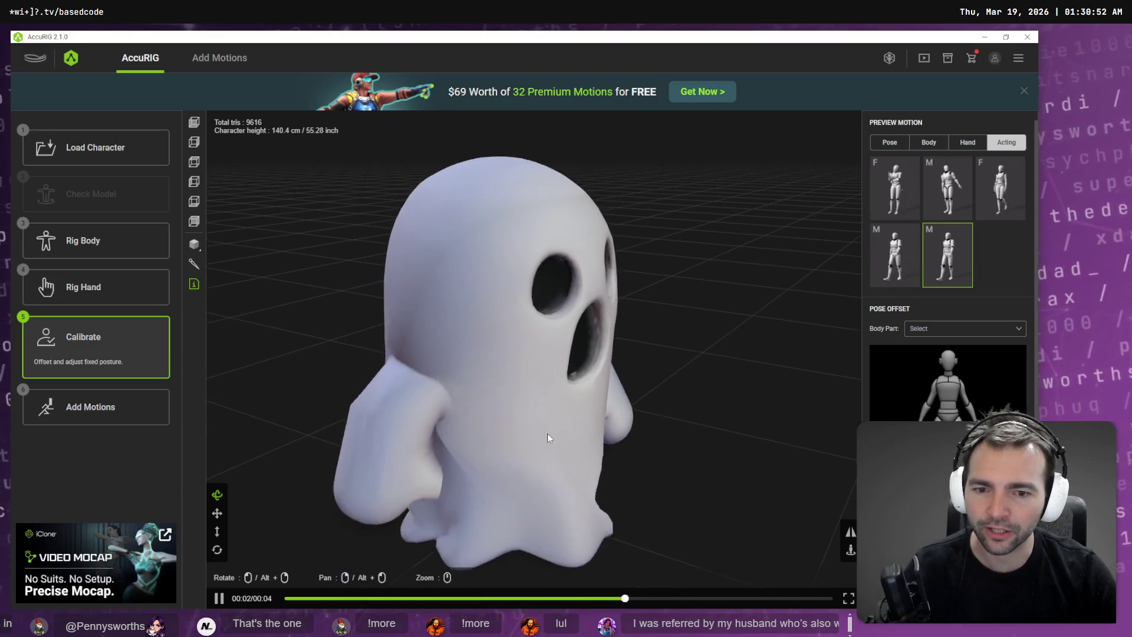
drag(564, 435, 529, 444)
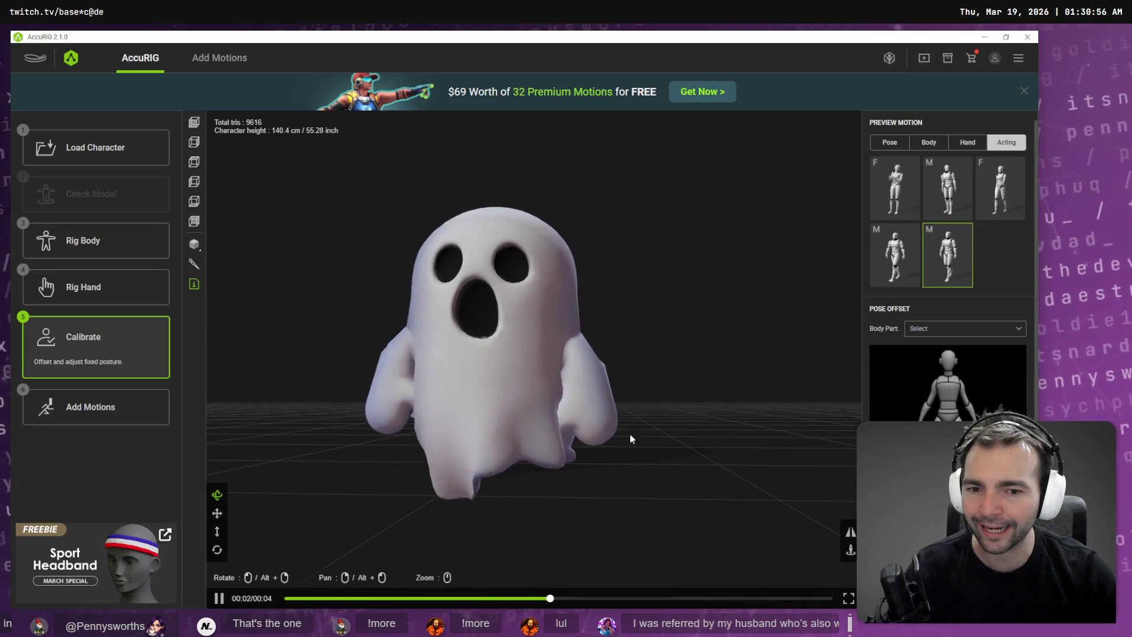
scroll(360, 362, down, 5)
scroll(425, 372, up, 6)
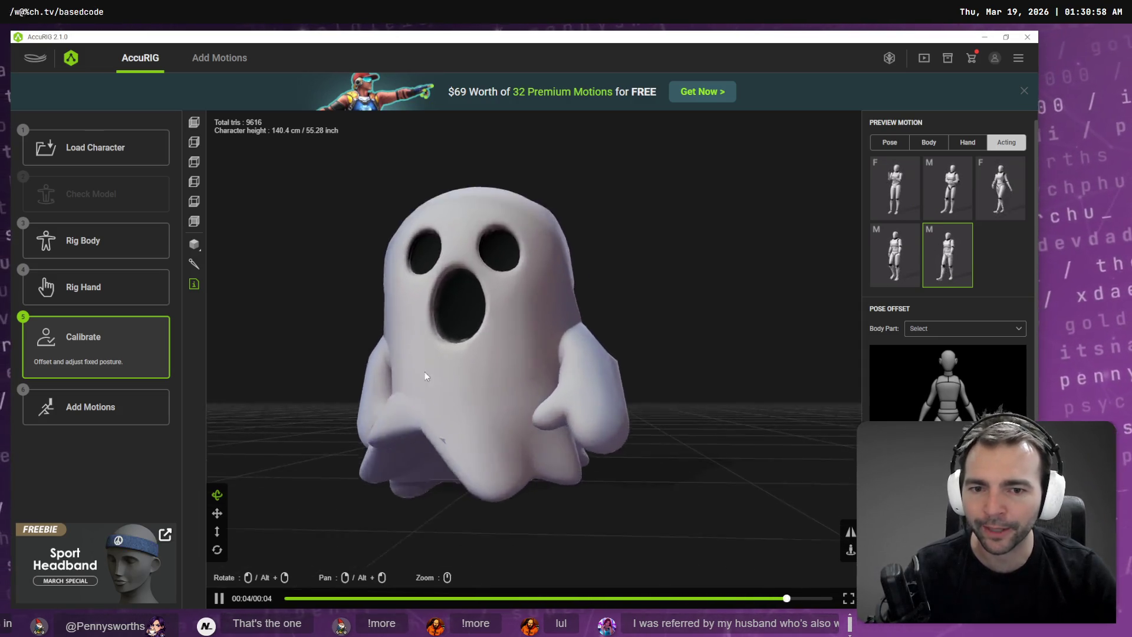
drag(425, 371, 533, 396)
key(alt+Tab)
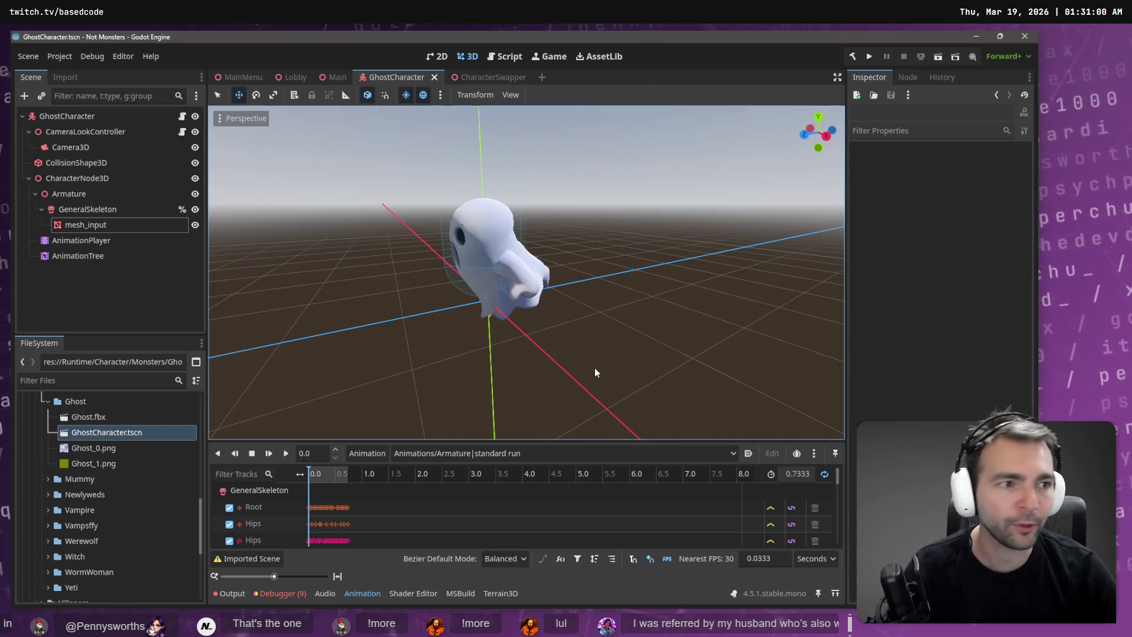
key(alt+Tab)
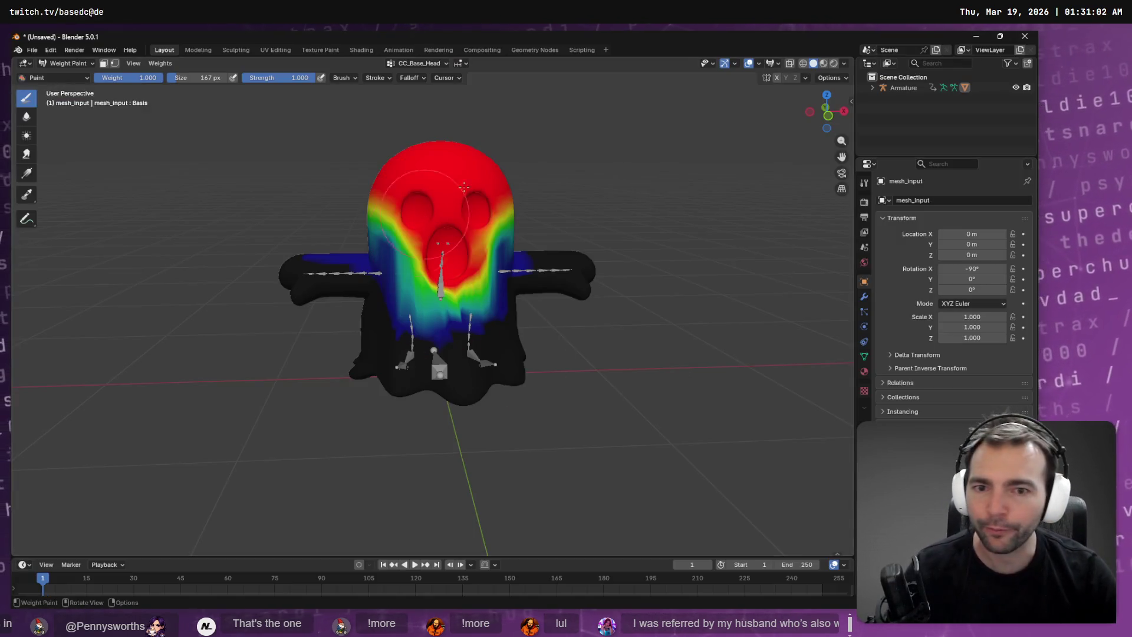
click(408, 63)
click(24, 63)
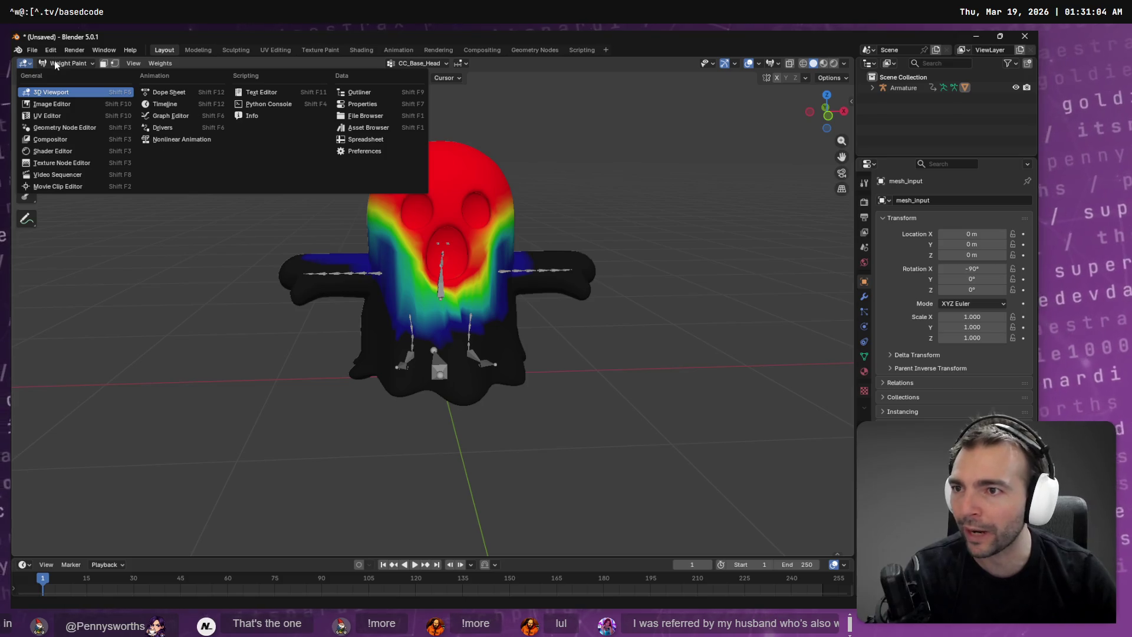
click(433, 62)
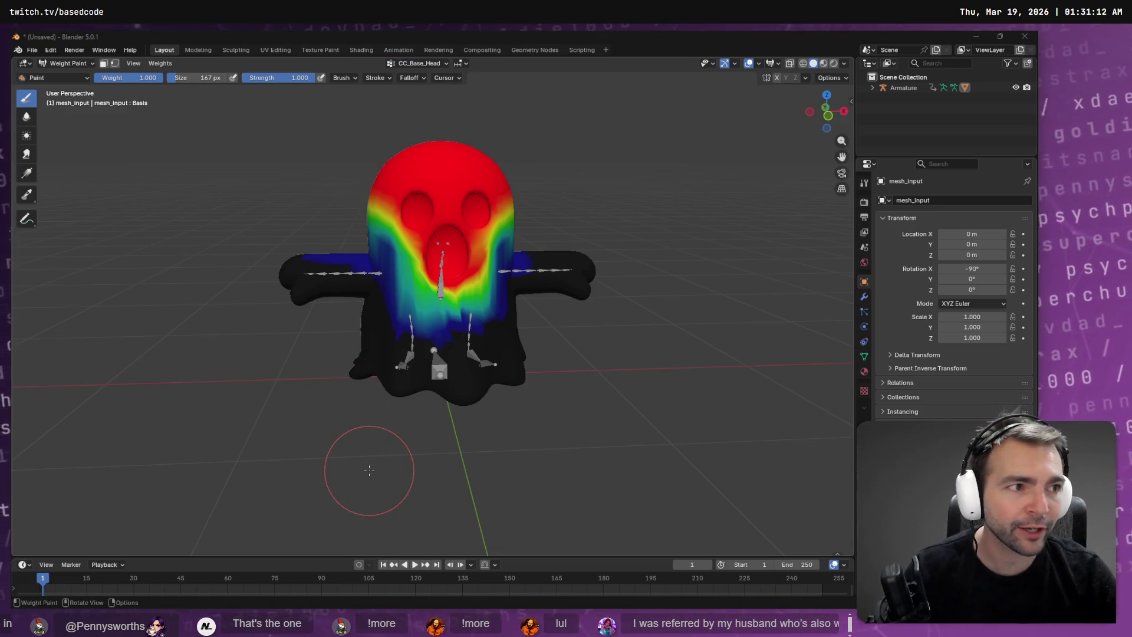
key(alt+Tab)
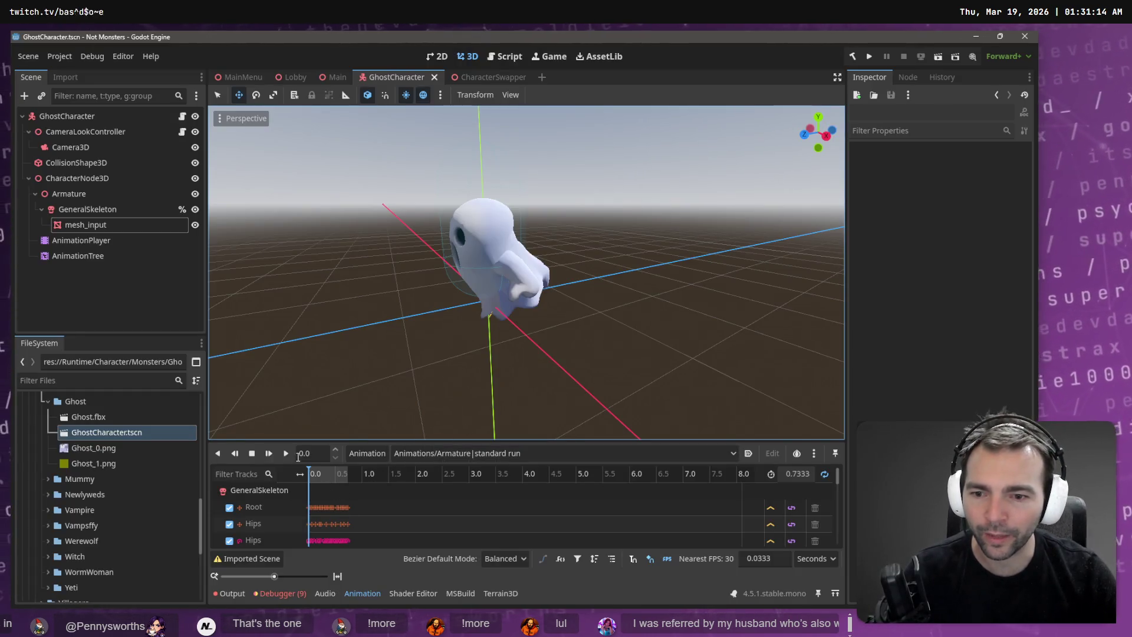
Step: Loop the ghost's standard run animation and orbit the viewport to watch it head-on
click(285, 453)
mouse_move(376, 346)
middle_down()
mouse_move(575, 335)
mouse_move(501, 333)
middle_up()
scroll(573, 332, down, 3)
scroll(513, 323, up, 4)
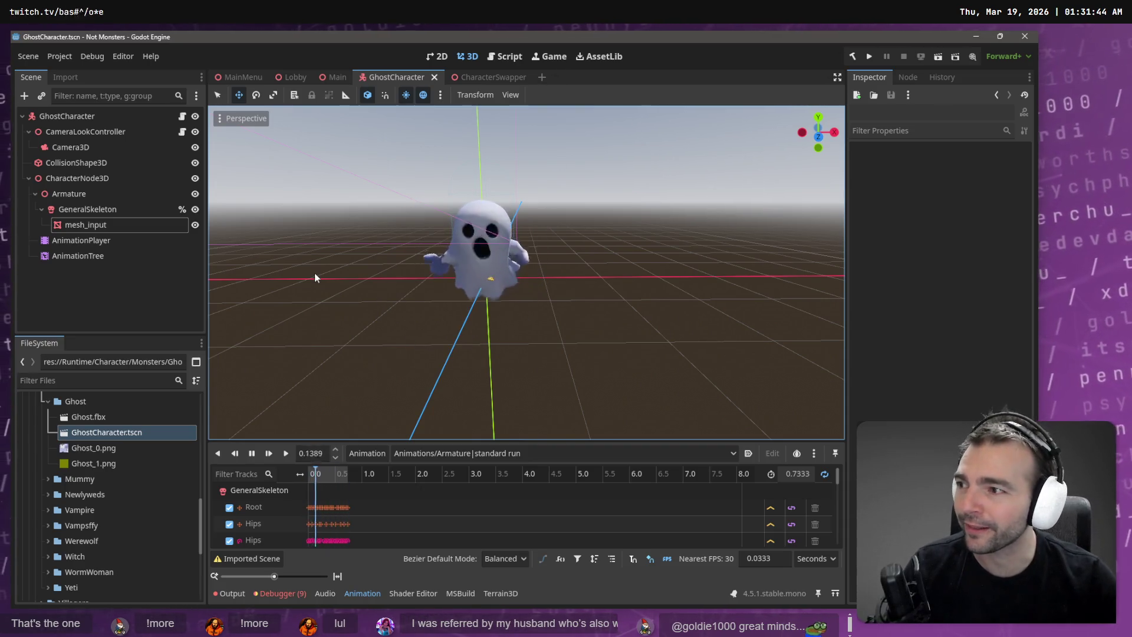
scroll(501, 308, down, 6)
mouse_move(511, 330)
middle_down()
mouse_move(597, 338)
mouse_move(497, 336)
middle_up()
scroll(597, 338, up, 3)
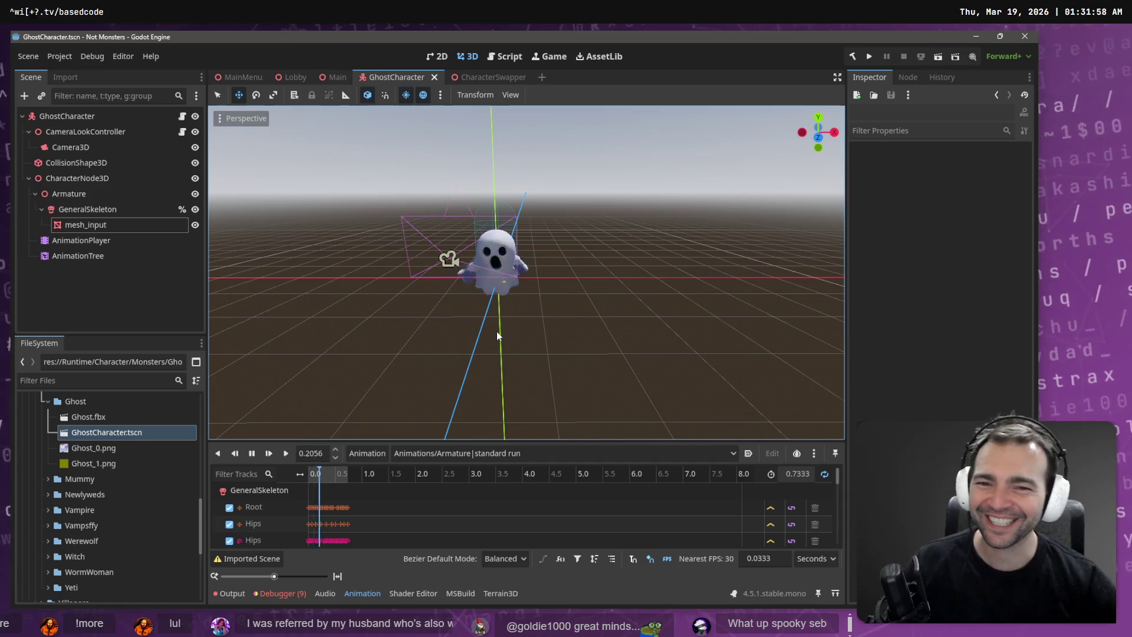
scroll(530, 270, up, 5)
scroll(536, 270, down, 5)
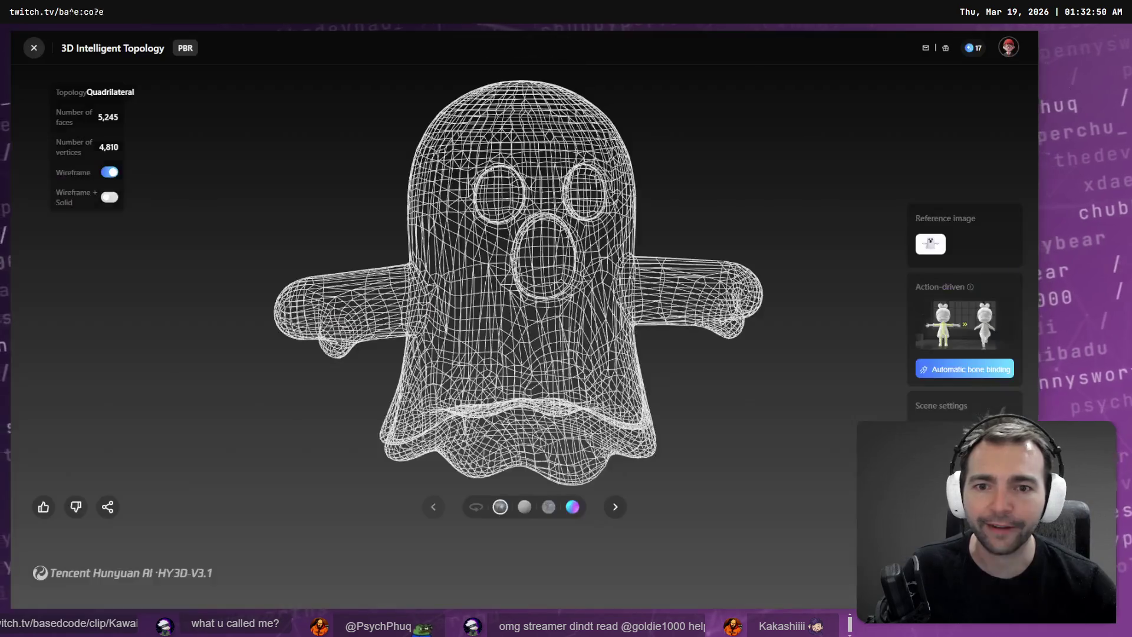
Step: Orbit the Hunyuan wireframe ghost through front, side and angled views, then return to Godot
mouse_move(546, 309)
mouse_down()
mouse_move(498, 298)
mouse_move(520, 286)
mouse_move(355, 276)
mouse_move(607, 289)
mouse_move(530, 283)
mouse_move(569, 282)
mouse_up()
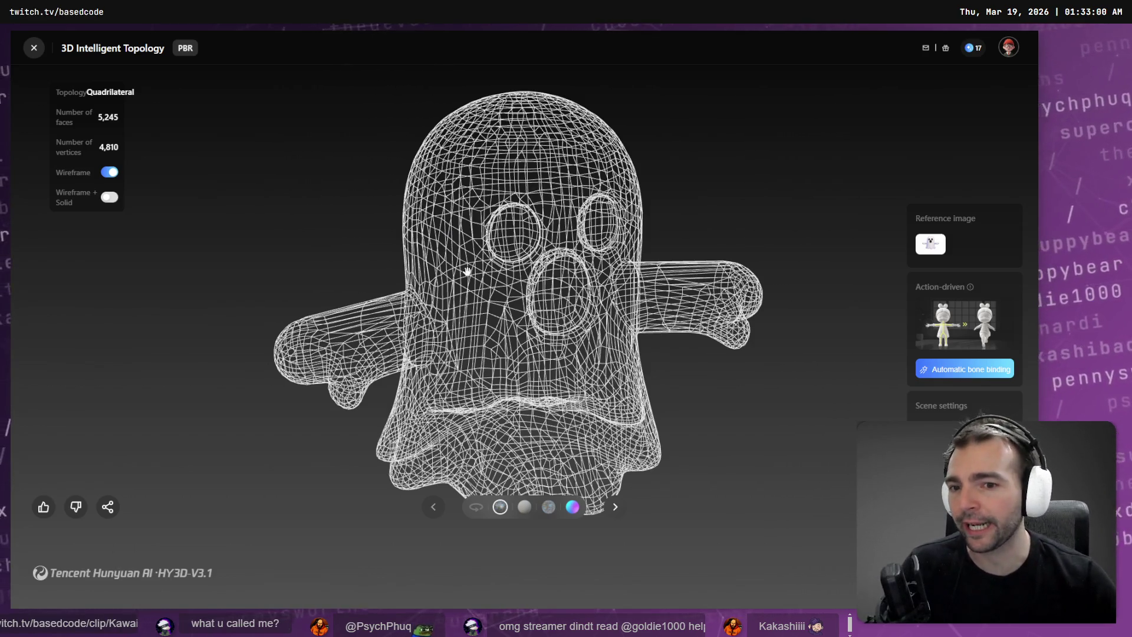
mouse_move(167, 383)
mouse_down()
mouse_move(454, 361)
mouse_move(695, 369)
mouse_move(675, 348)
mouse_move(598, 361)
mouse_move(691, 346)
mouse_up()
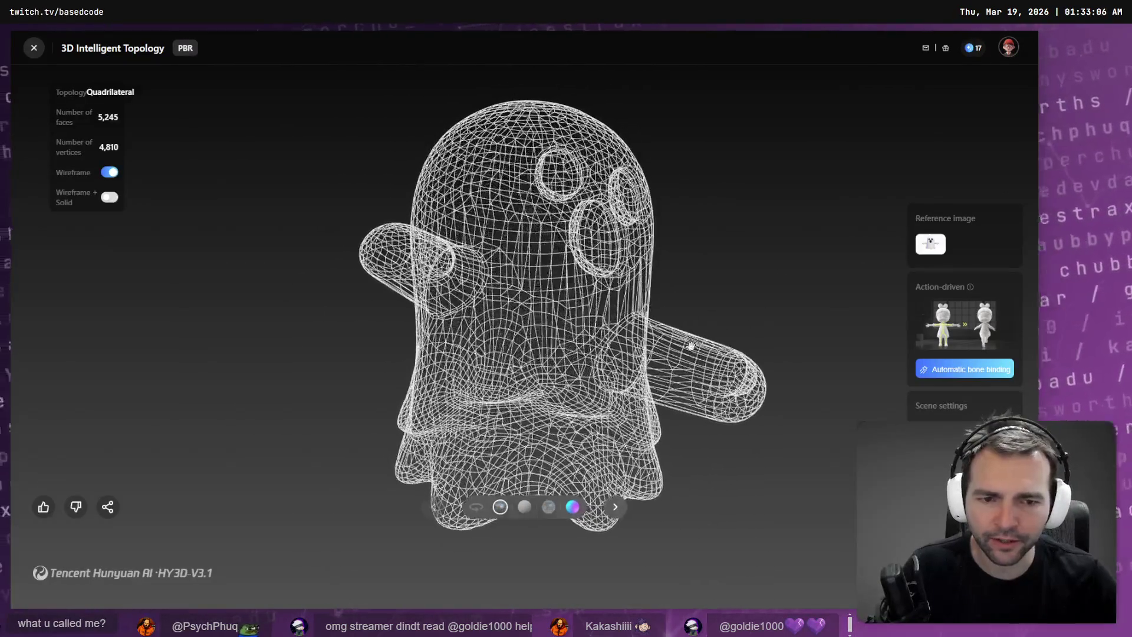
mouse_move(669, 414)
mouse_down()
mouse_move(609, 336)
mouse_move(686, 251)
mouse_up()
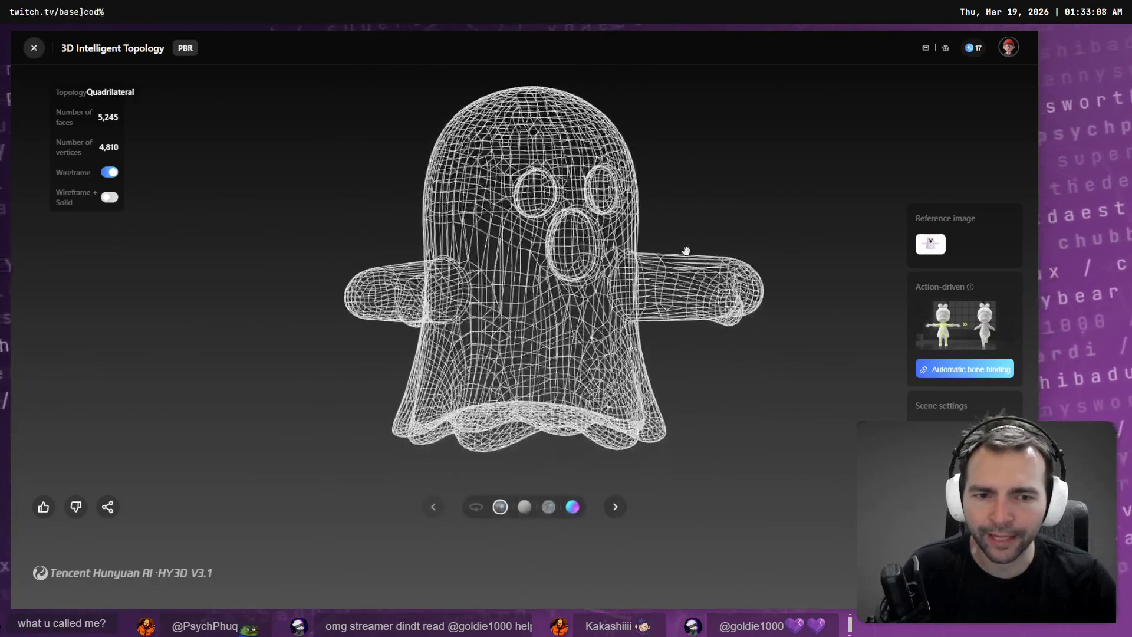
drag(652, 326, 261, 408)
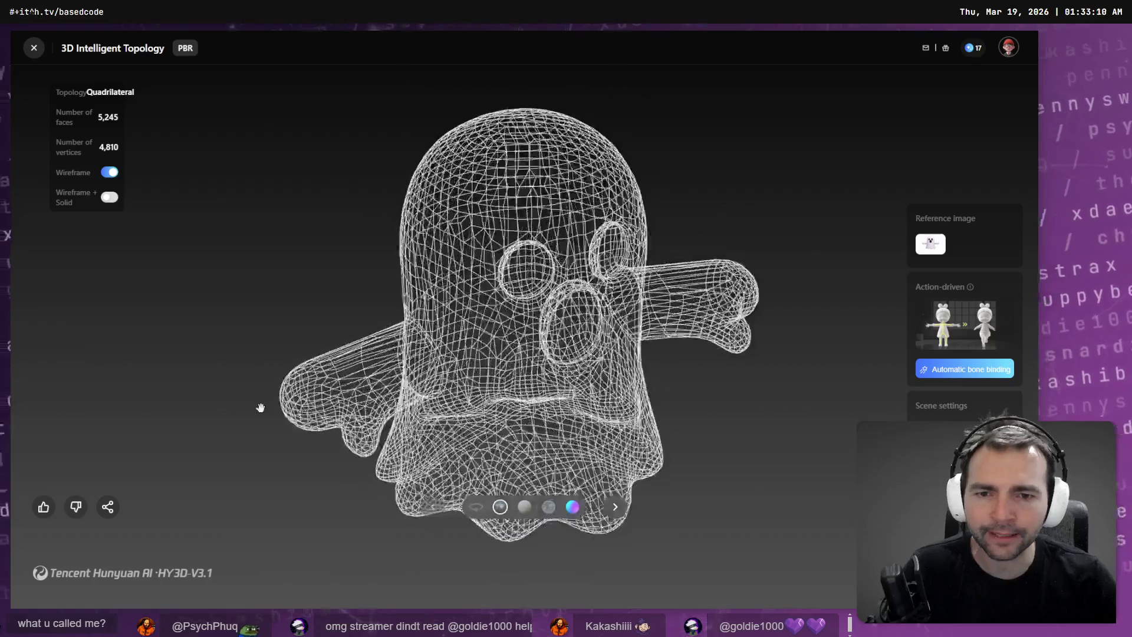
key(alt+Tab)
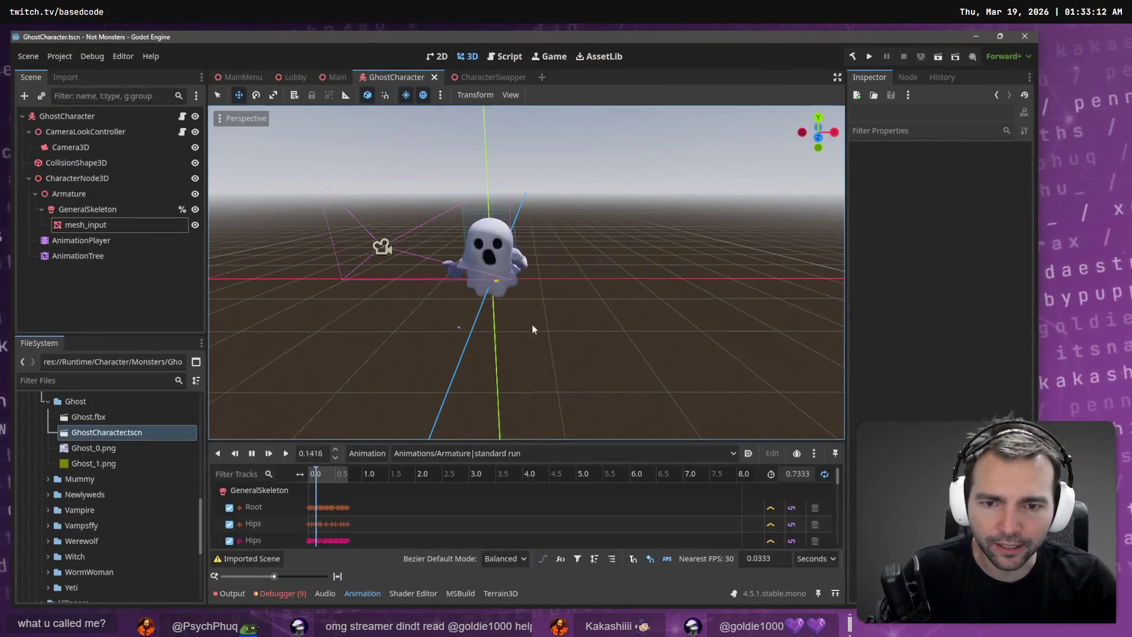
Step: Compare the ghost's side and front views with the Hunyuan wireframe, then open the MainMenu scene
mouse_move(457, 303)
middle_down()
mouse_move(682, 310)
mouse_move(619, 242)
middle_up()
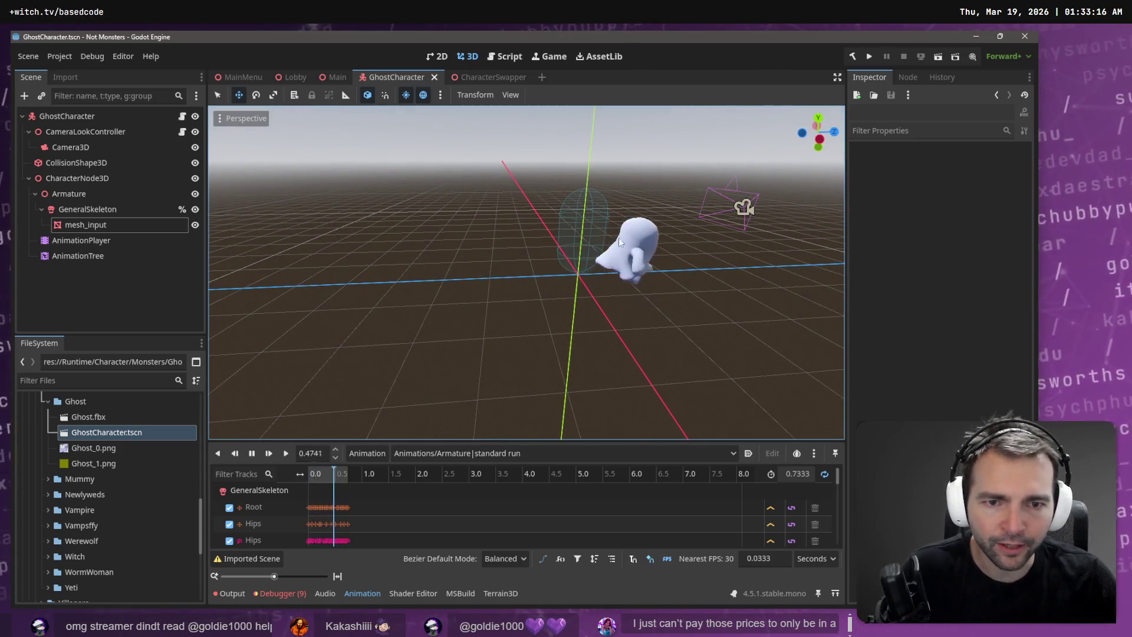
key(alt+Tab)
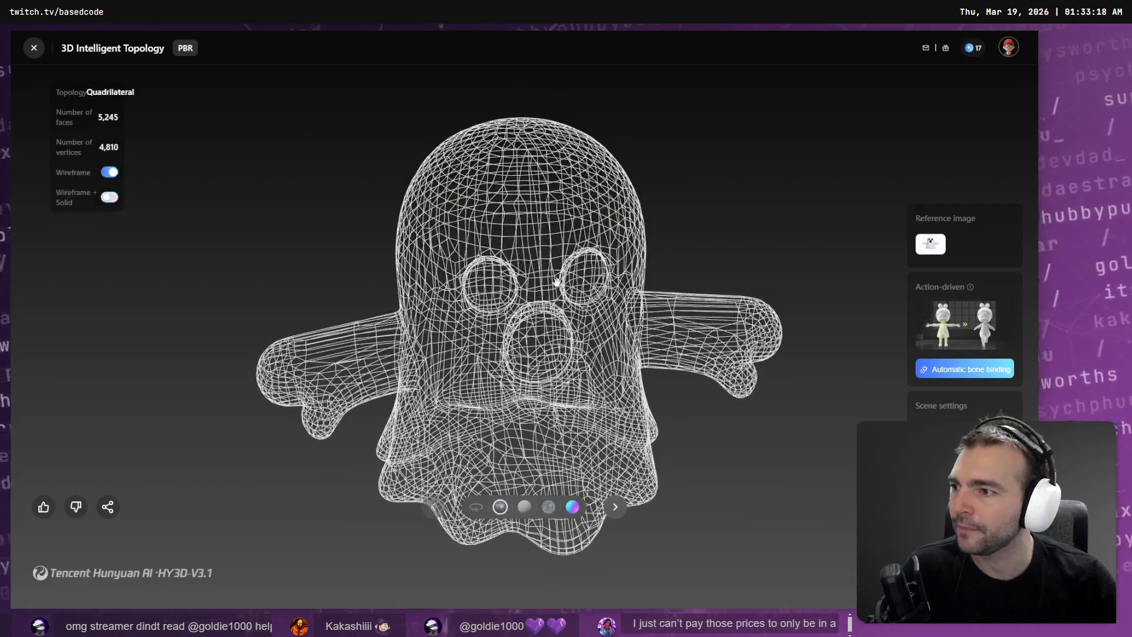
key(alt+Tab)
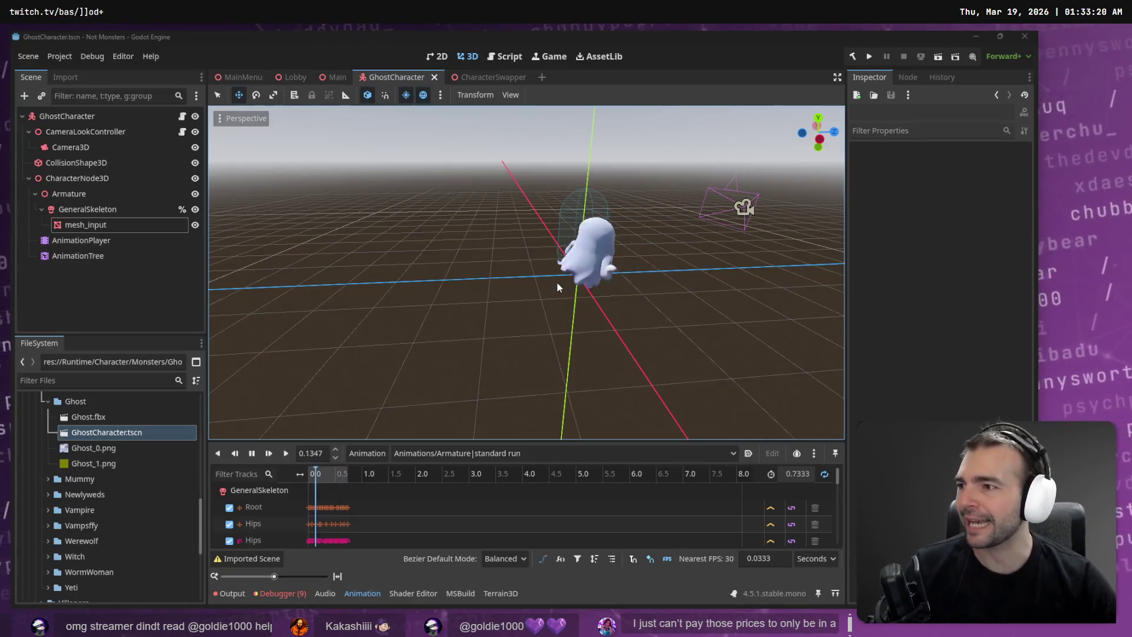
mouse_move(660, 256)
middle_down()
mouse_move(488, 255)
mouse_move(472, 242)
middle_up()
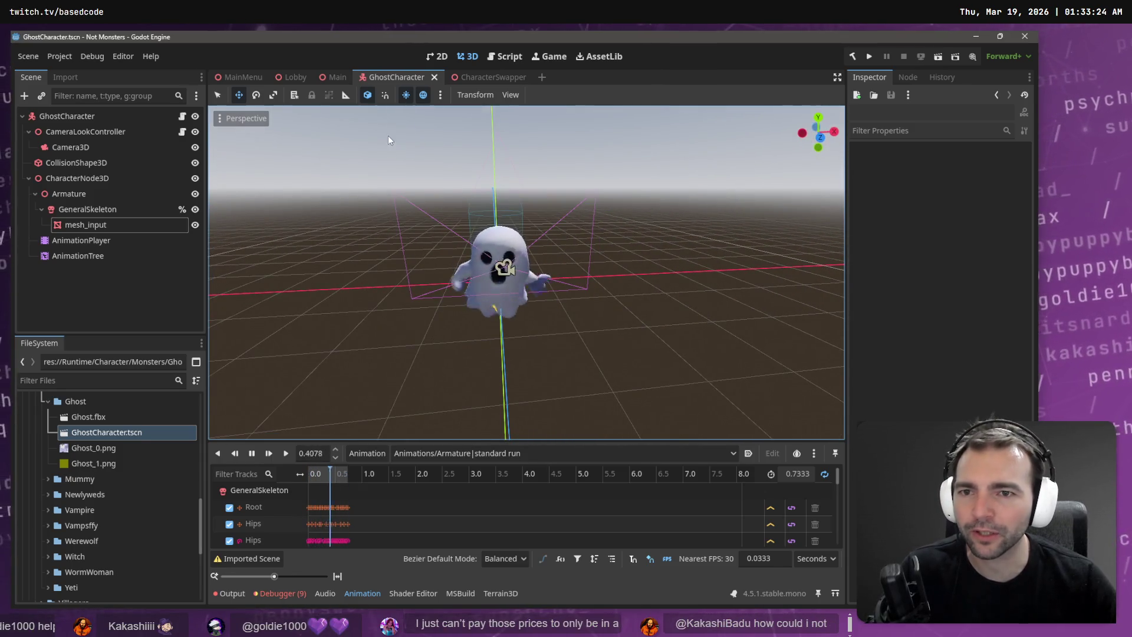
click(243, 75)
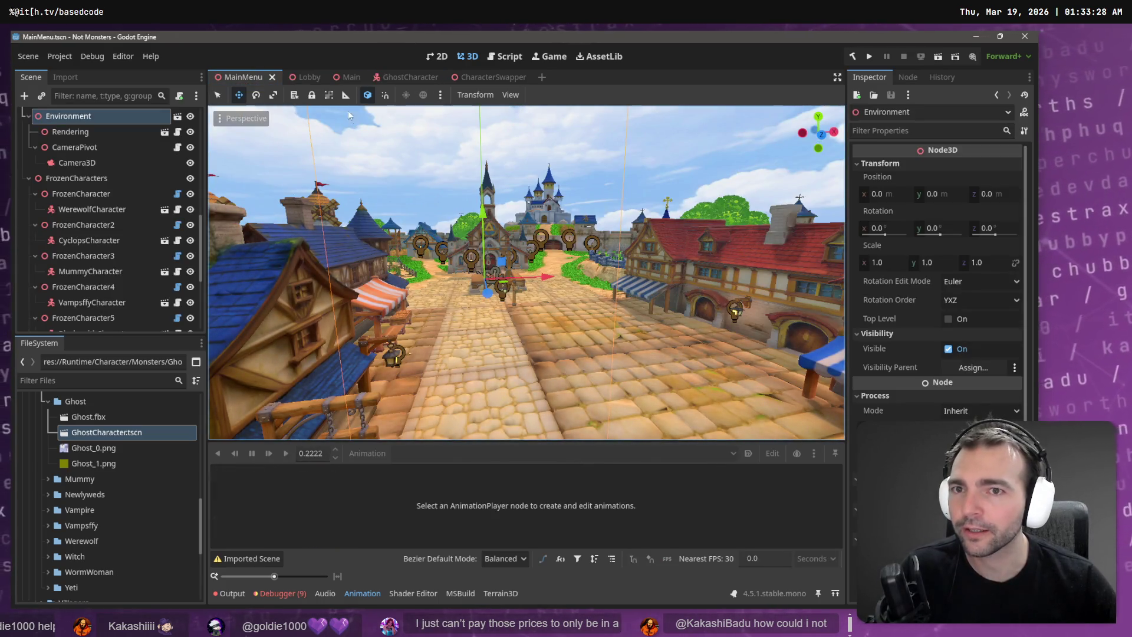
Step: Open the Lobby scene and fly the camera toward its characters, then switch to GhostCharacter
click(304, 78)
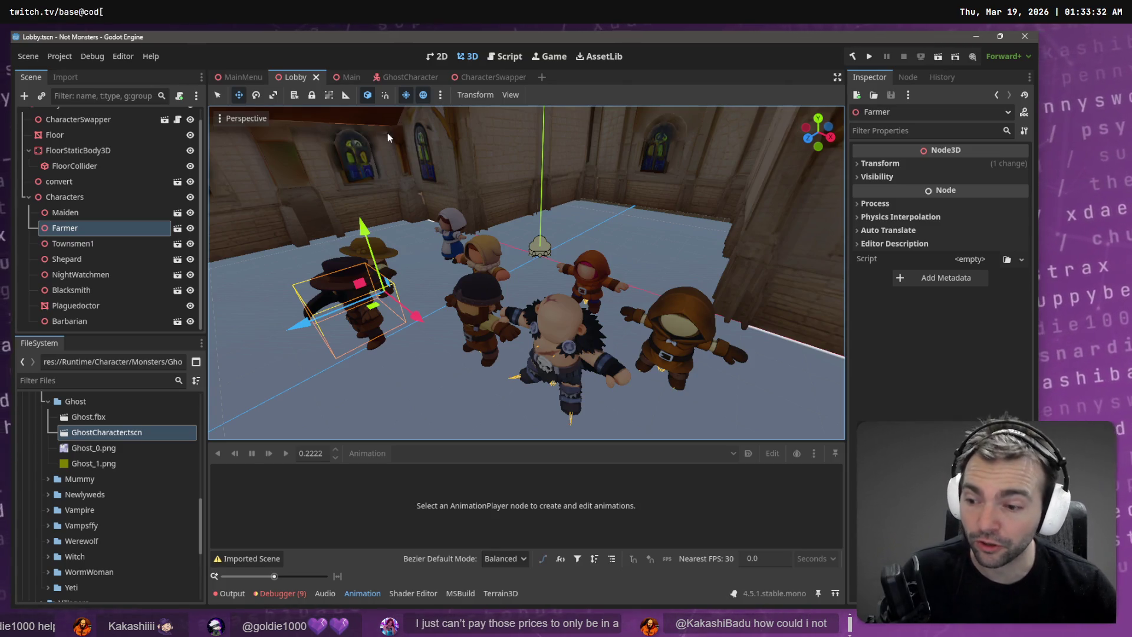
mouse_move(388, 133)
right_down()
mouse_move(454, 165)
mouse_move(566, 184)
mouse_move(533, 173)
right_up()
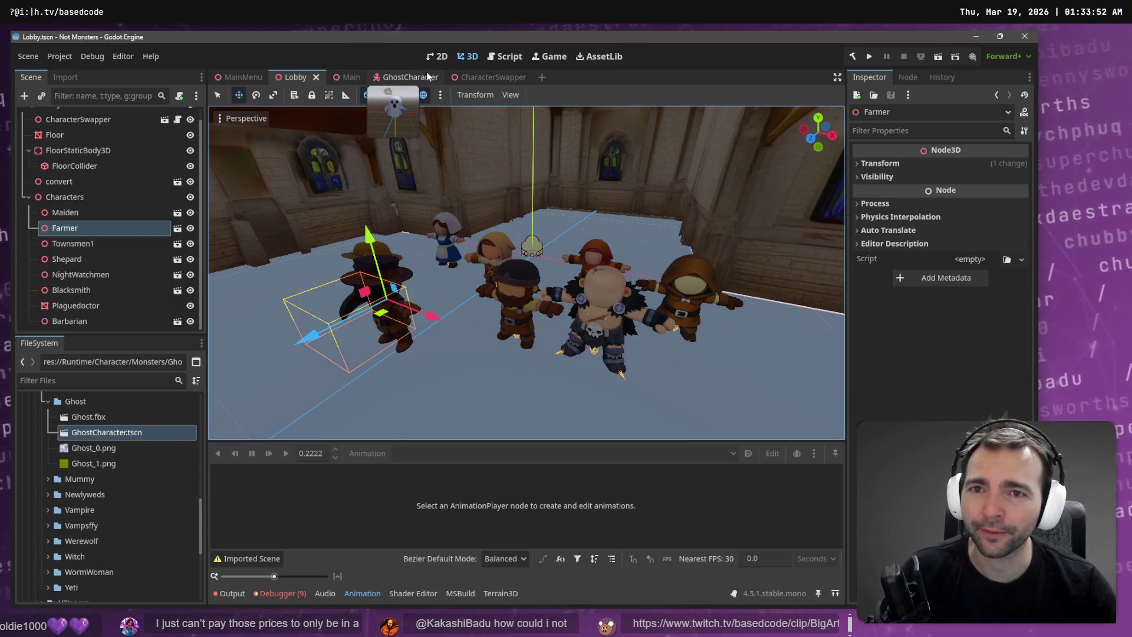
click(424, 74)
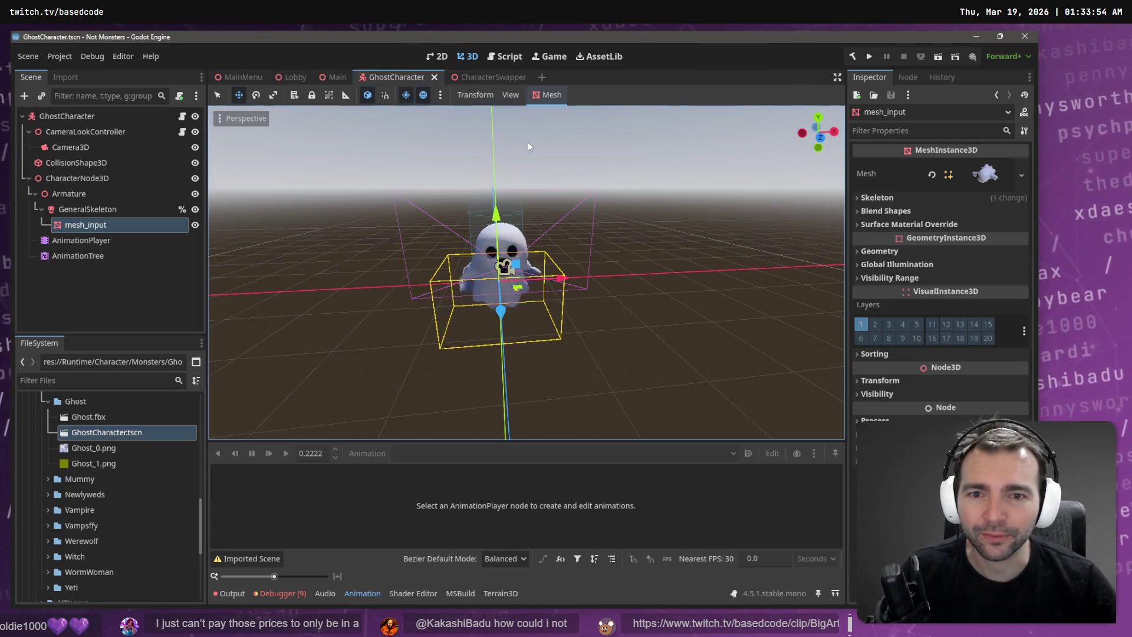
Step: Check CharacterSwapper's ten Monster Scenes, deselect the ghost's mesh_input, then open the Main scene
click(477, 77)
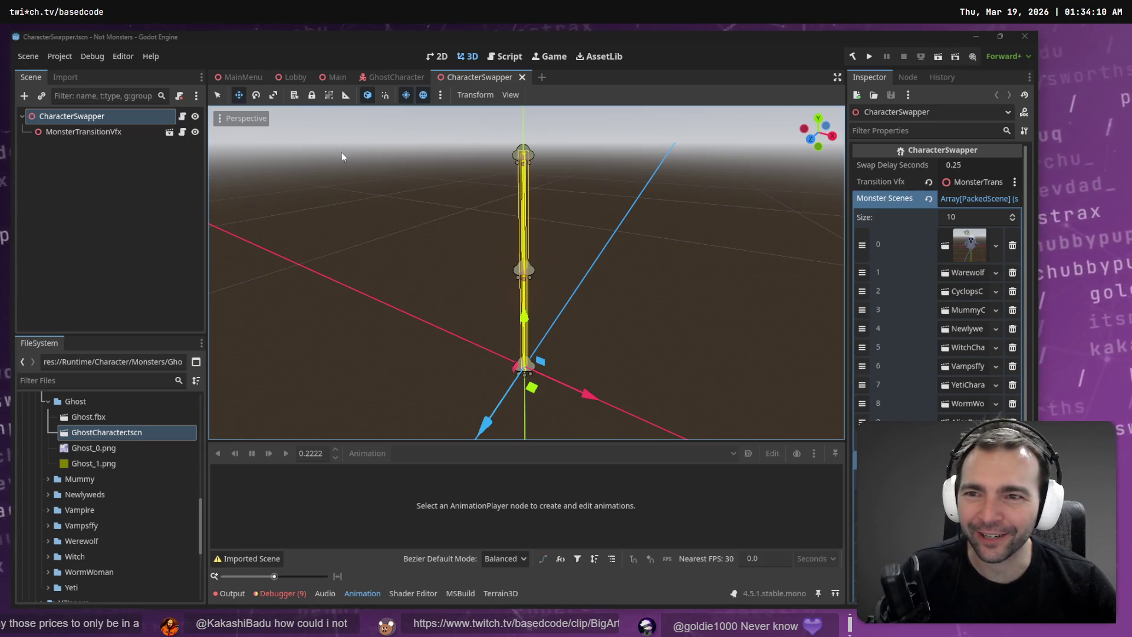
click(389, 72)
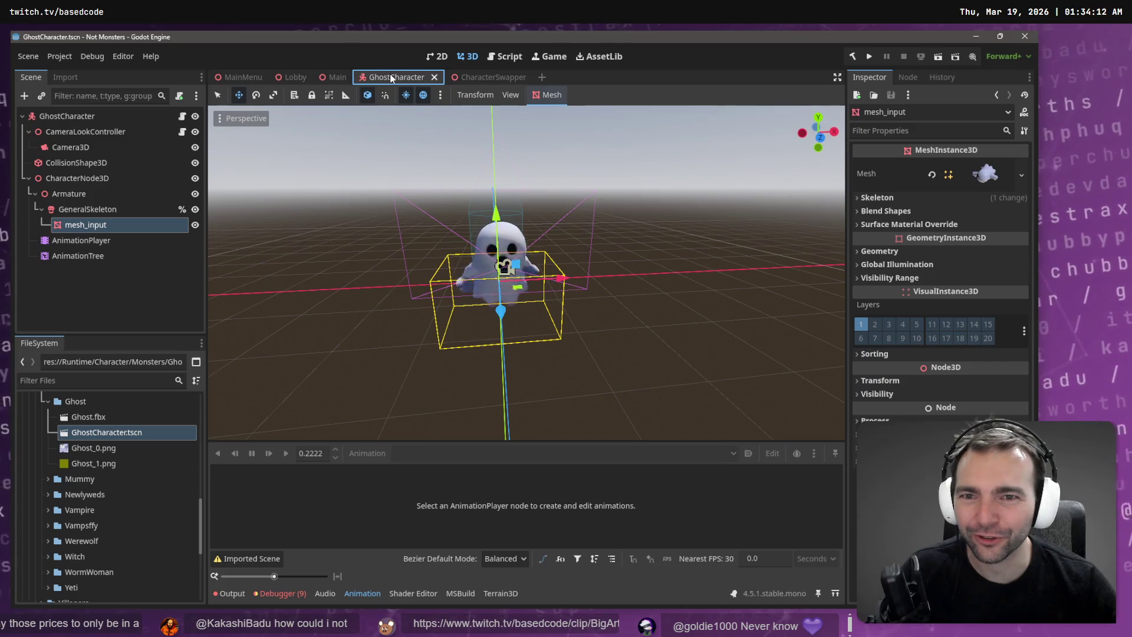
click(136, 317)
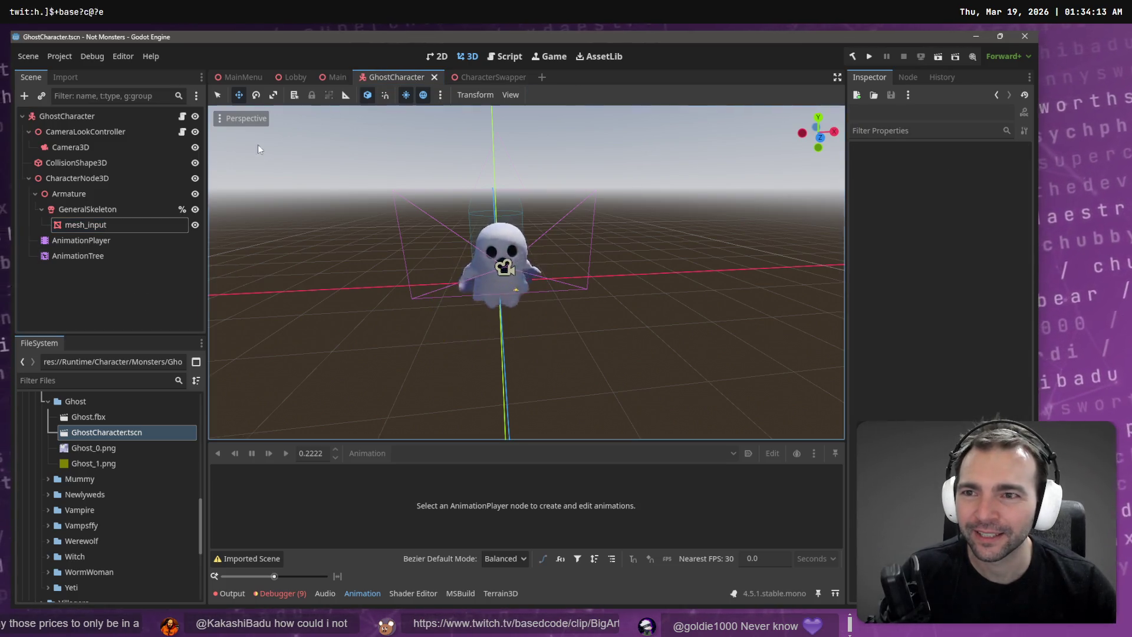
click(330, 76)
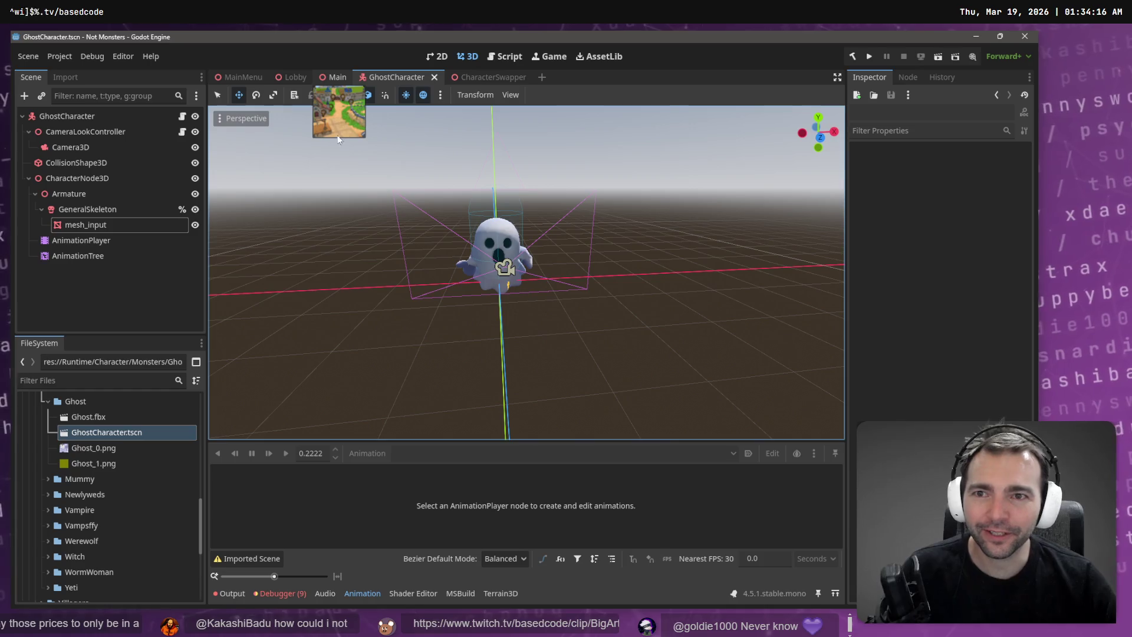
Step: Playtest the game, then select the Ghost_1.png texture back in the editor
key(F5)
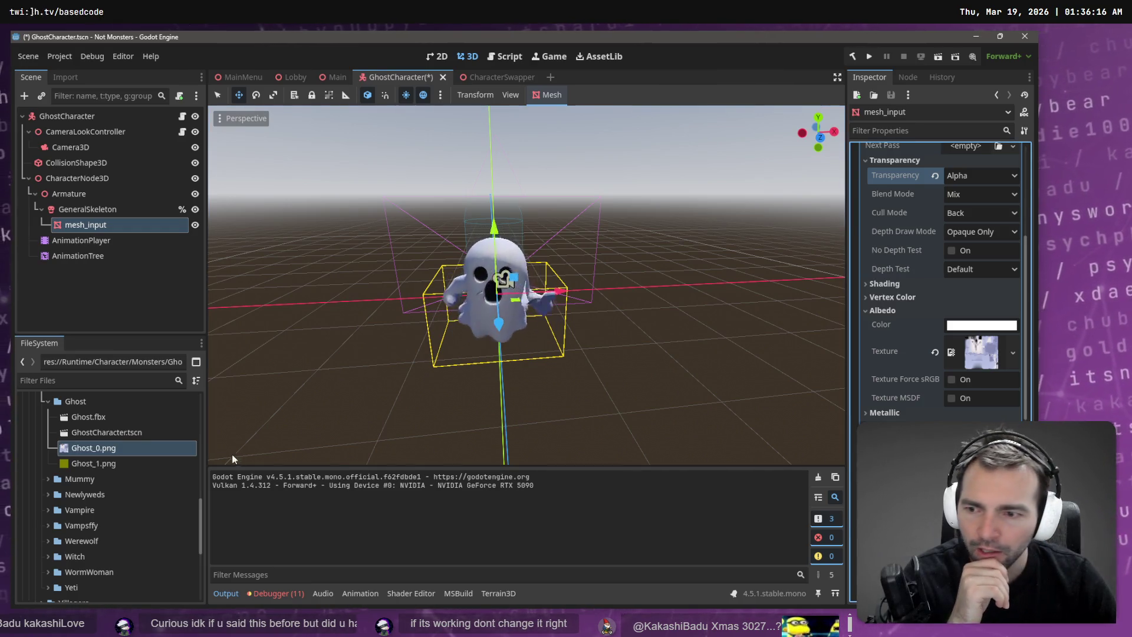
click(93, 464)
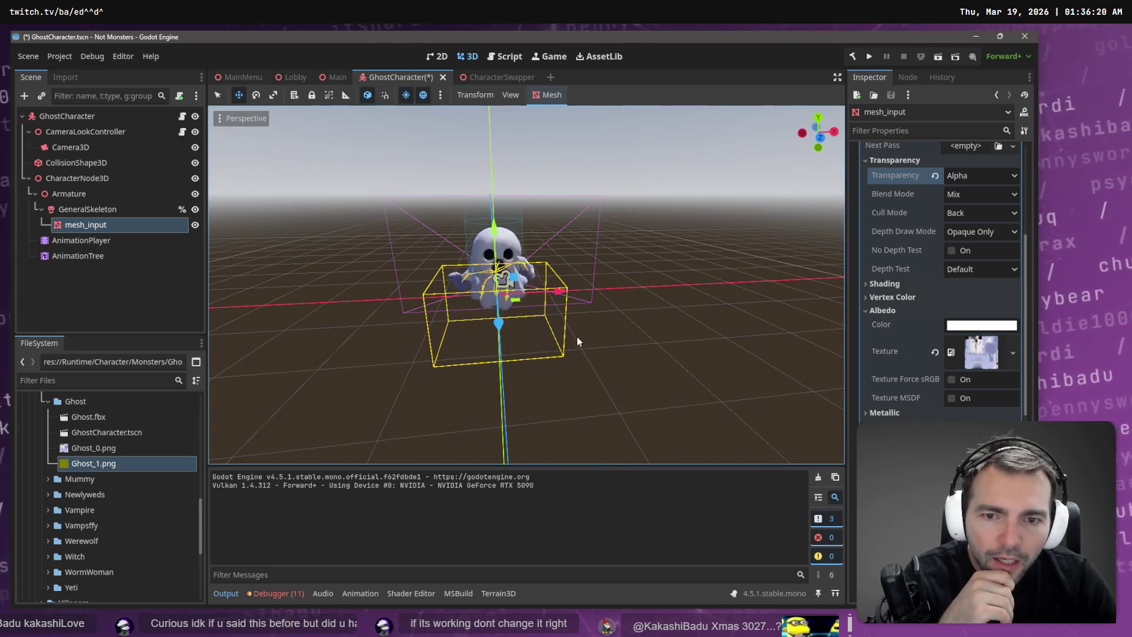
Step: Keep Alpha transparency on the ghost material, try Subtract and Premultiplied Alpha blending, then settle on Add
click(984, 173)
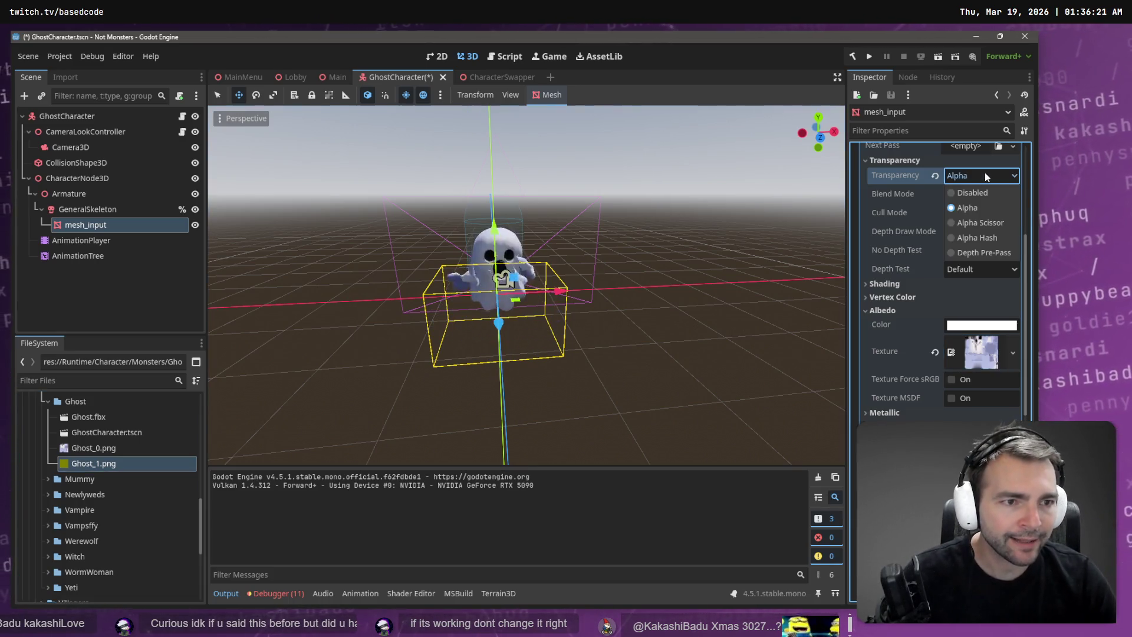
click(981, 205)
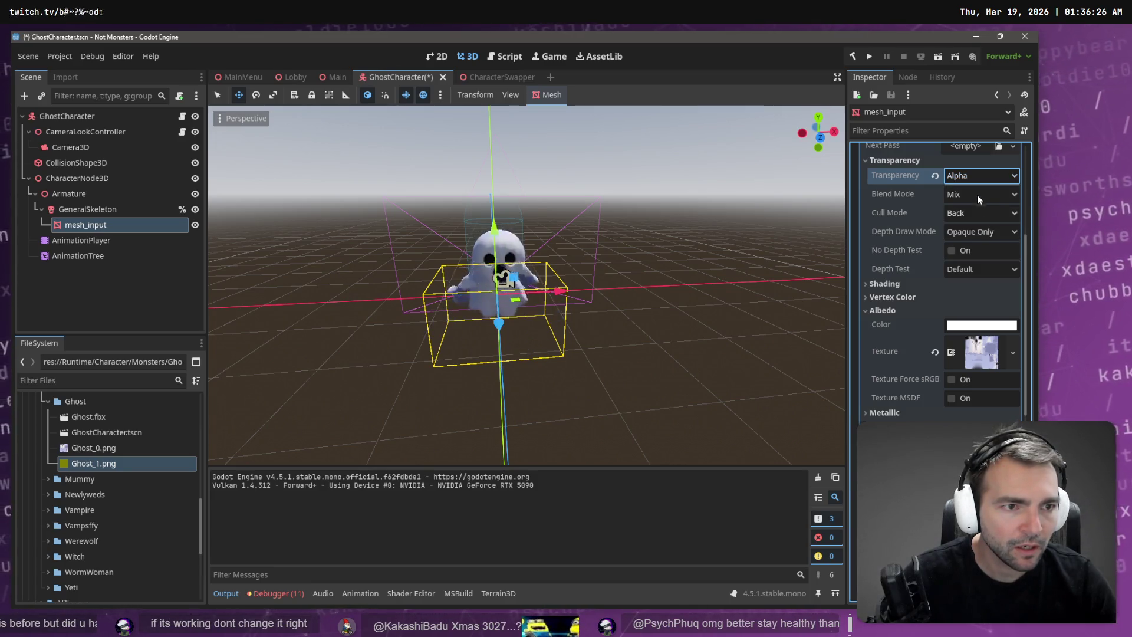
click(977, 194)
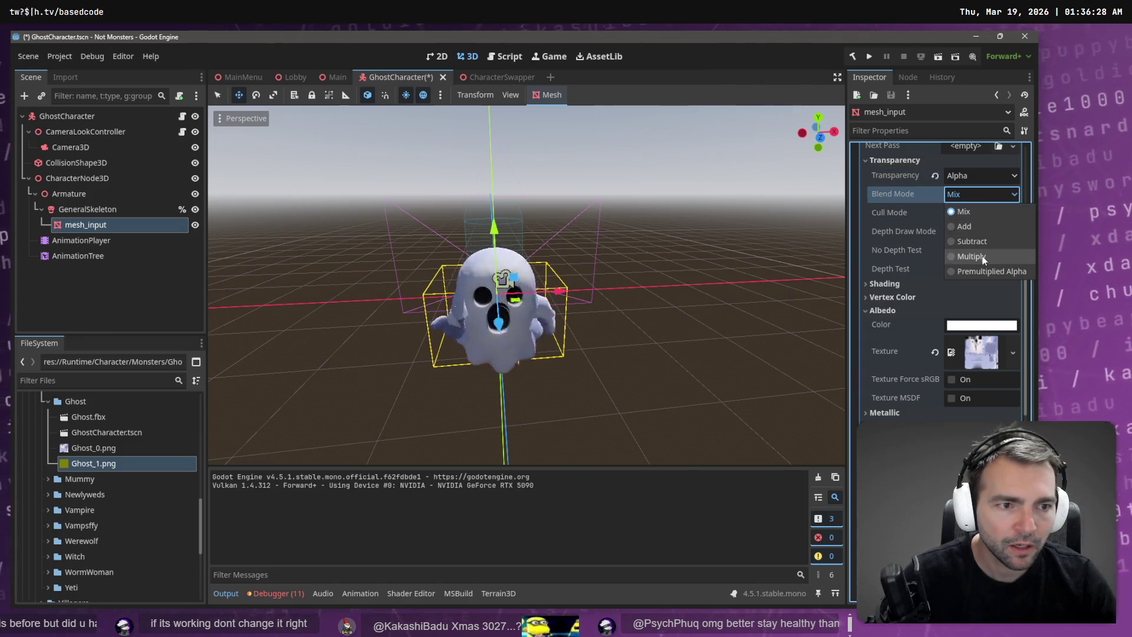
key(Escape)
right_drag(756, 255, 448, 263)
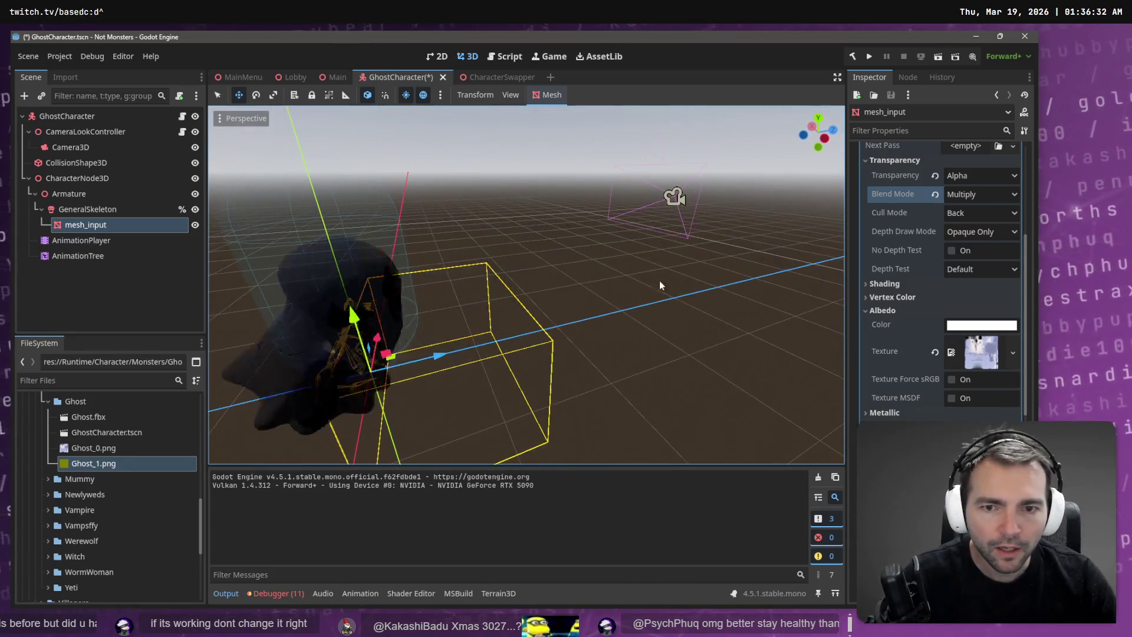
click(961, 196)
click(972, 241)
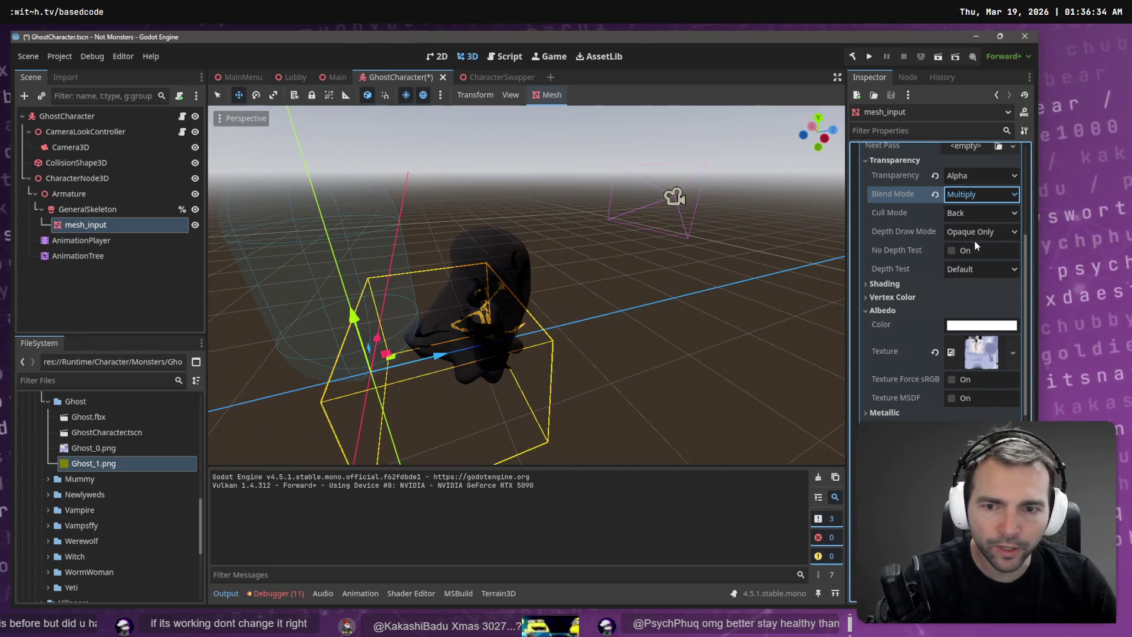
click(980, 194)
click(992, 273)
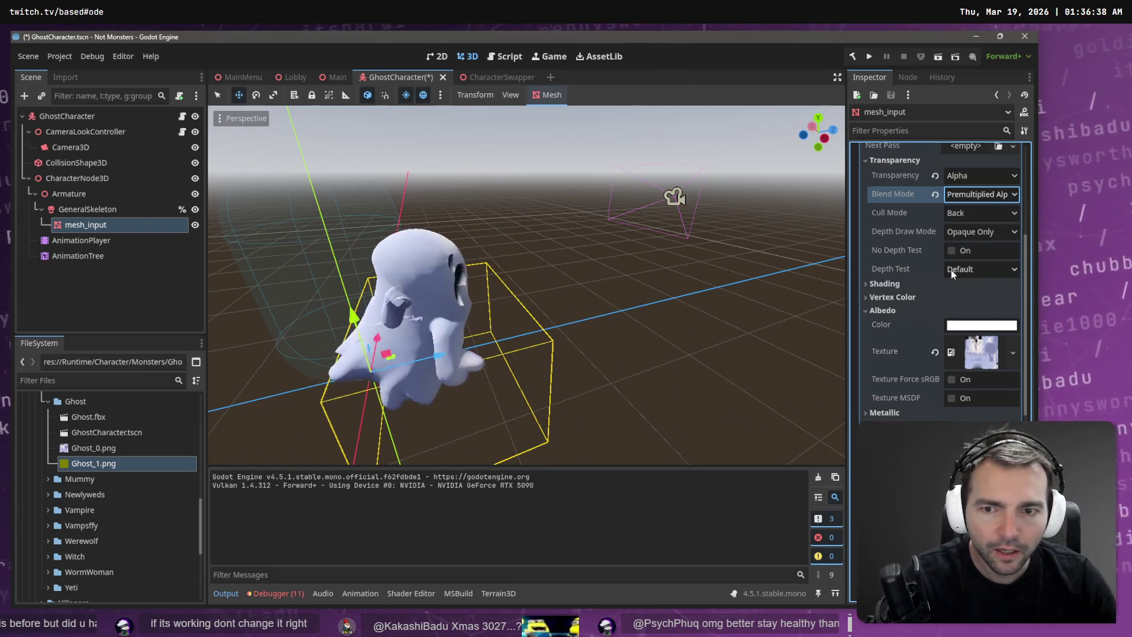
click(981, 194)
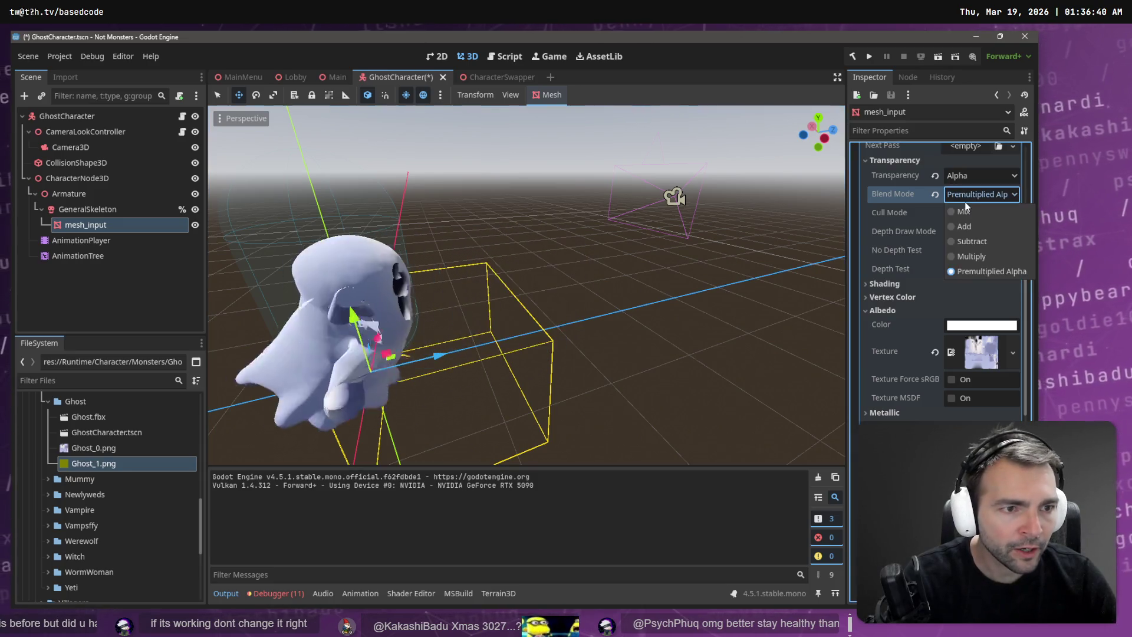
click(983, 225)
Step: View the additive ghost up close, save GhostCharacter, and switch to the Main scene
middle_drag(797, 236, 742, 212)
mouse_move(526, 283)
middle_down()
mouse_move(507, 277)
mouse_move(527, 283)
middle_up()
mouse_move(554, 347)
shift+middle_down()
mouse_move(544, 303)
mouse_move(569, 279)
mouse_move(514, 277)
shift+middle_up()
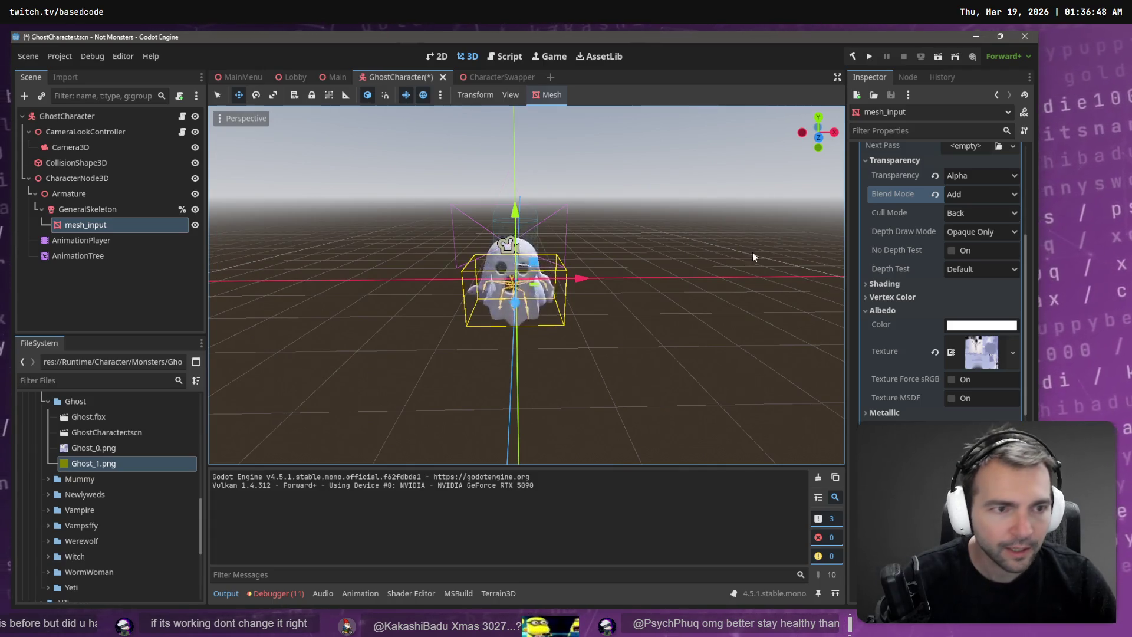
scroll(961, 251, up, 3)
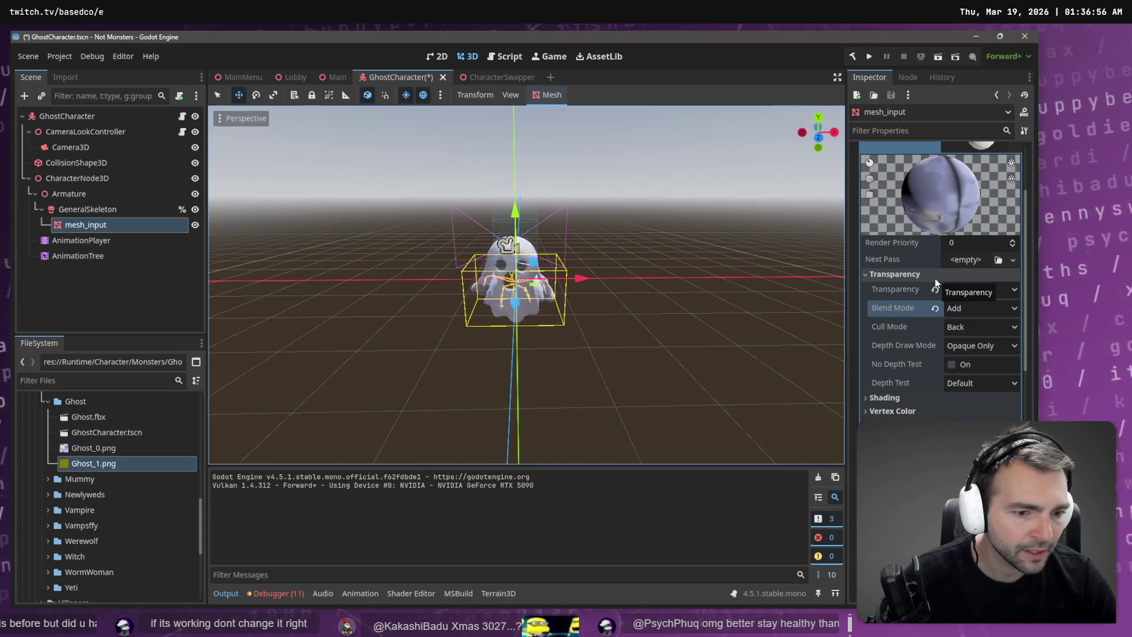
scroll(935, 278, down, 2)
scroll(935, 279, down, 10)
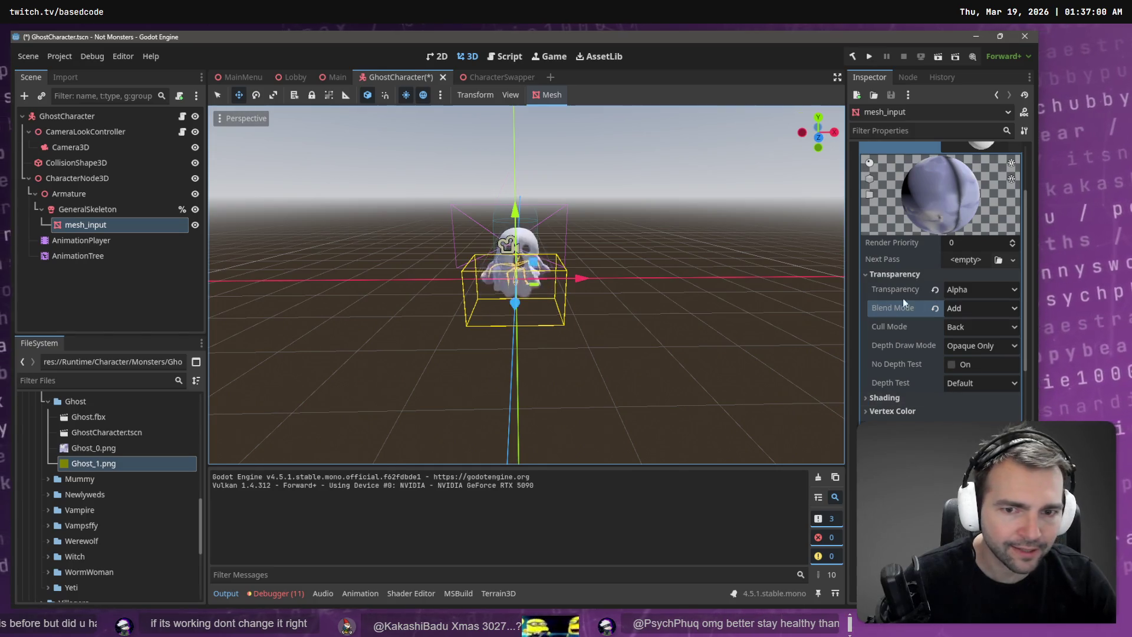
key(ctrl+s)
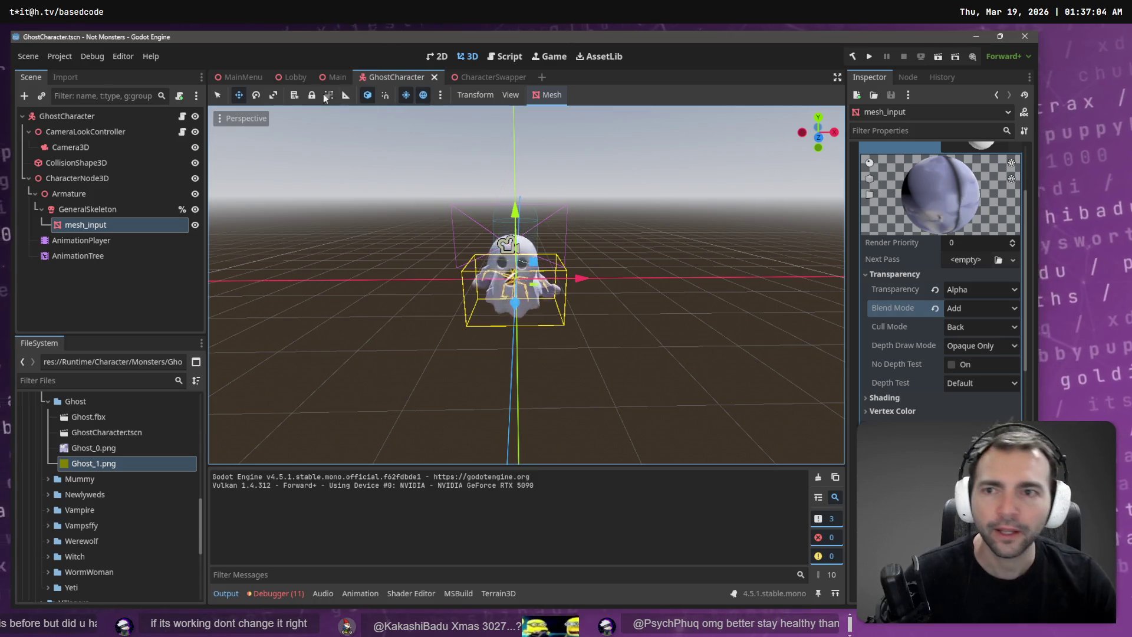
click(333, 75)
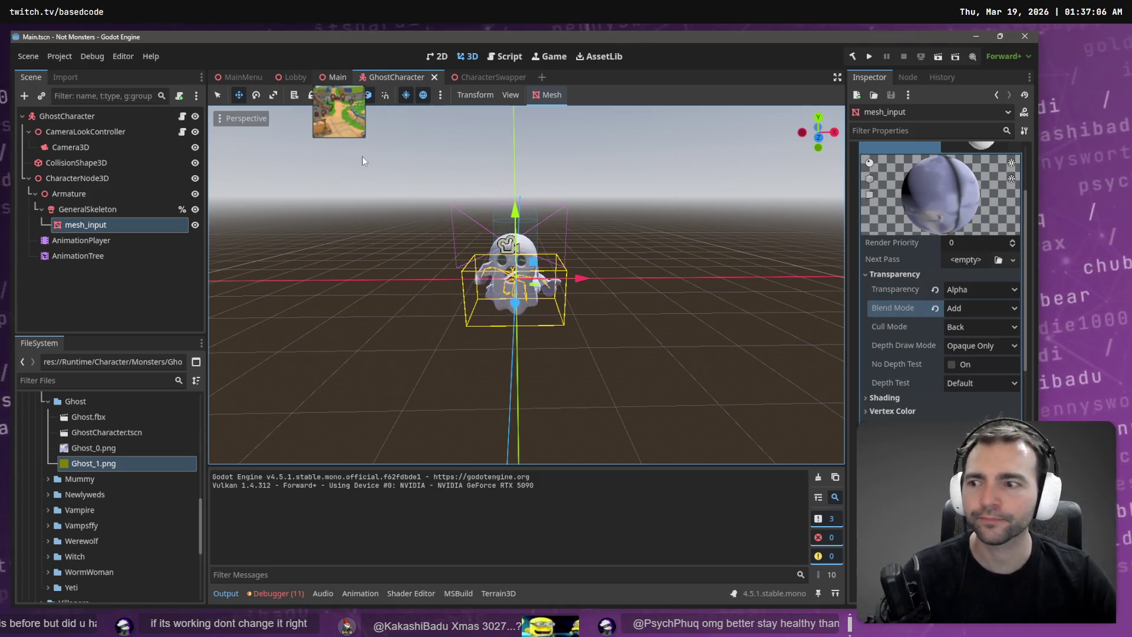
Step: Run the game, walk the character toward the graveyard with W, and trigger its smoke-puff ability twice
key(F5)
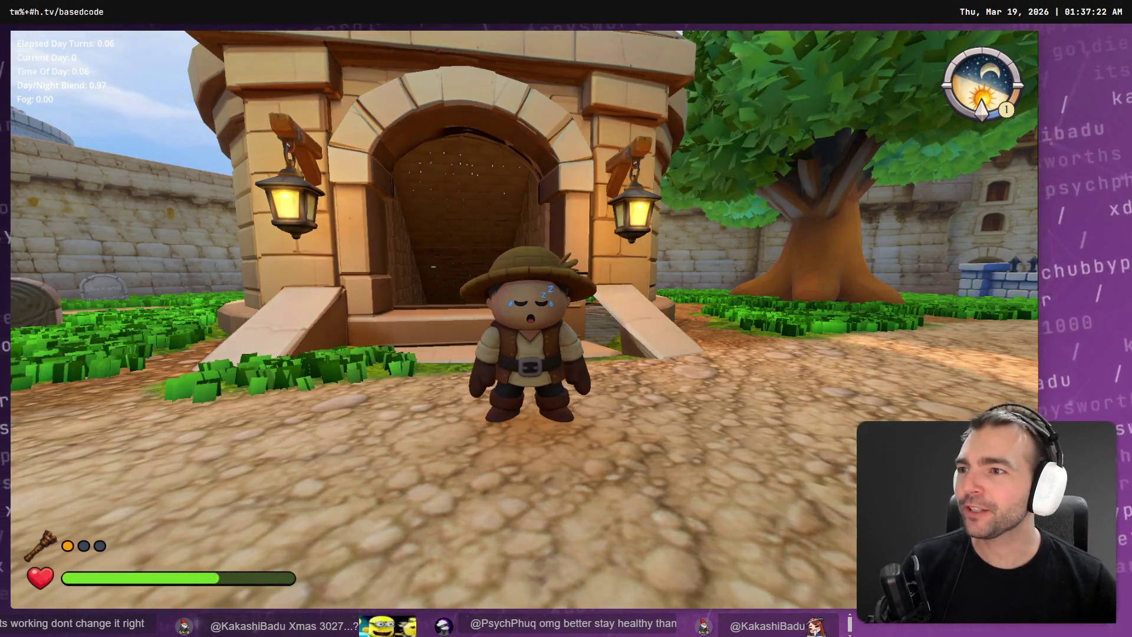
key(w)
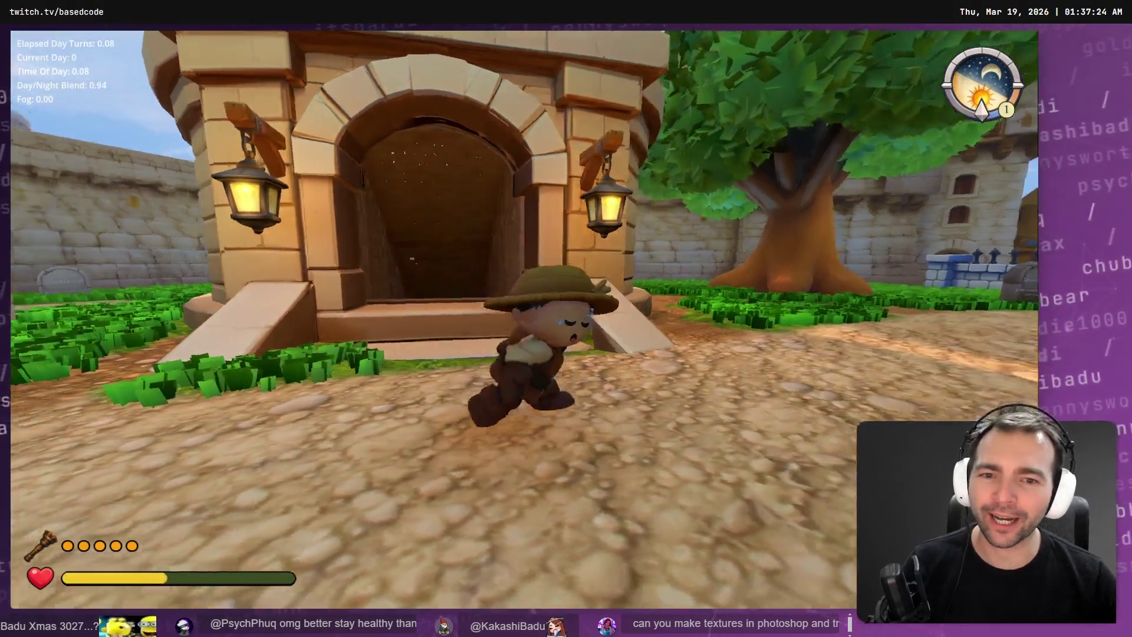
key(e)
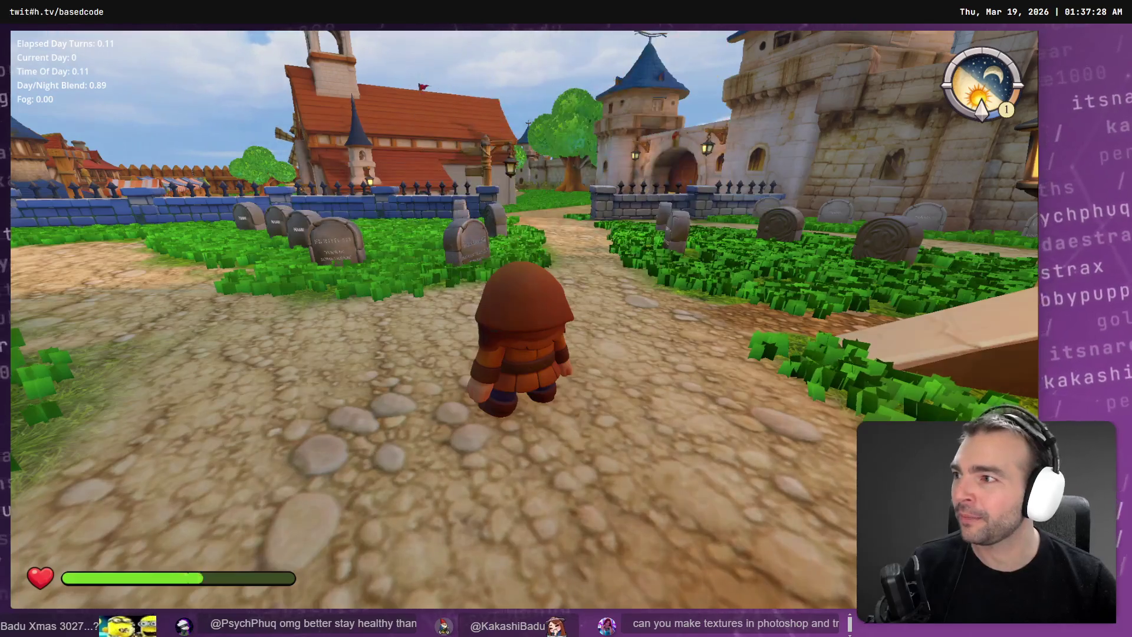
key(e)
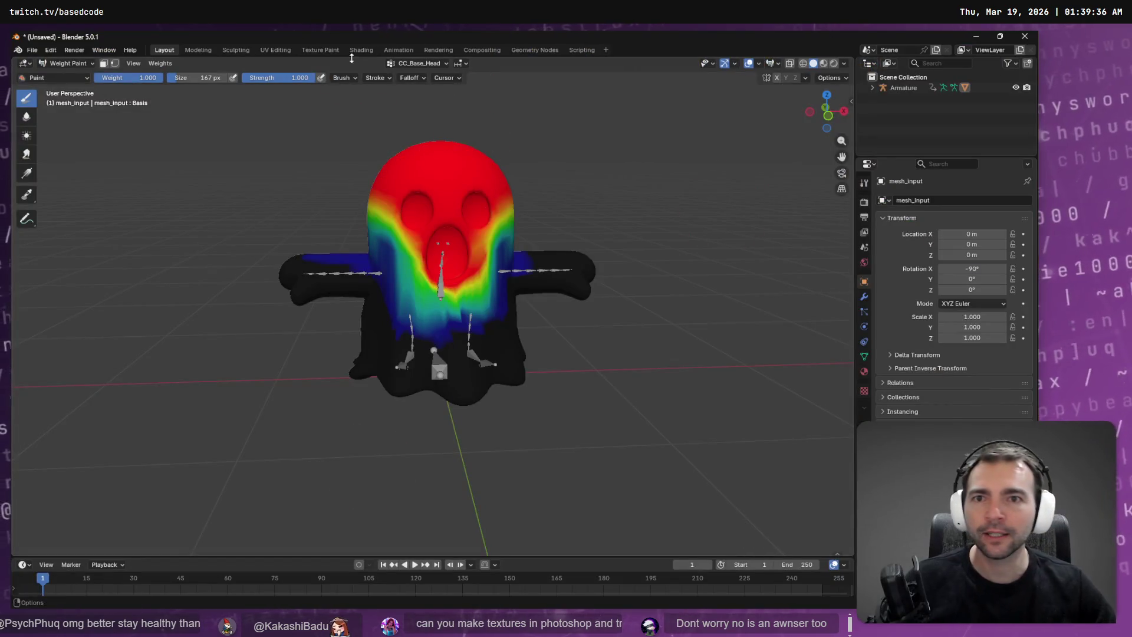
Step: Open Blender's Texture Paint workspace, zoom the ghost's UV texture, then switch back to Godot
click(320, 50)
scroll(267, 285, down, 5)
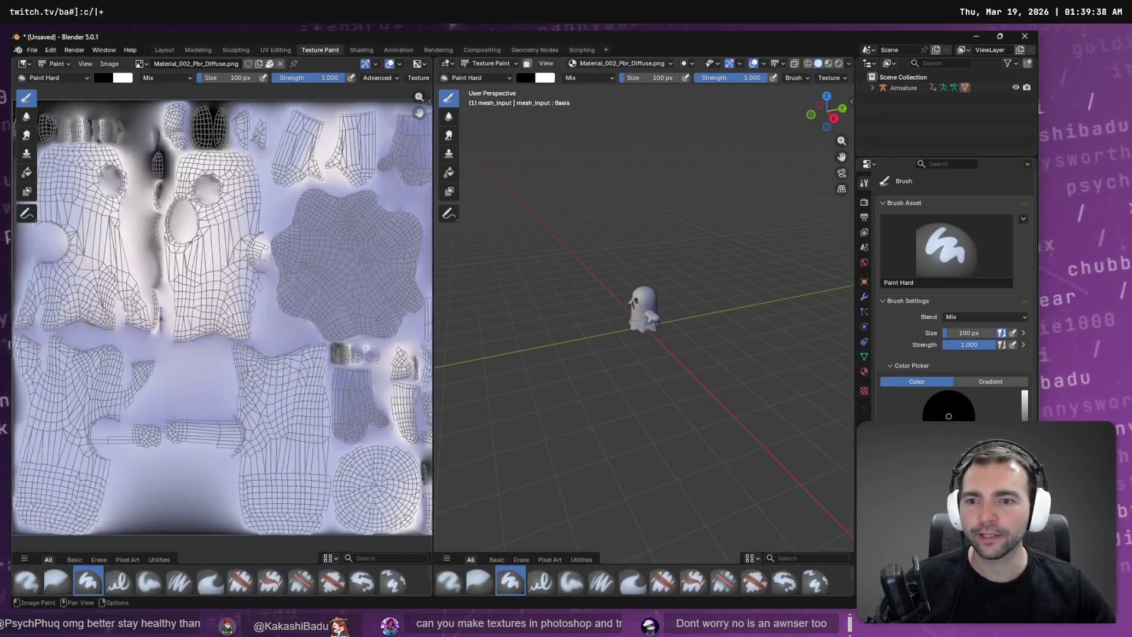
scroll(267, 285, up, 2)
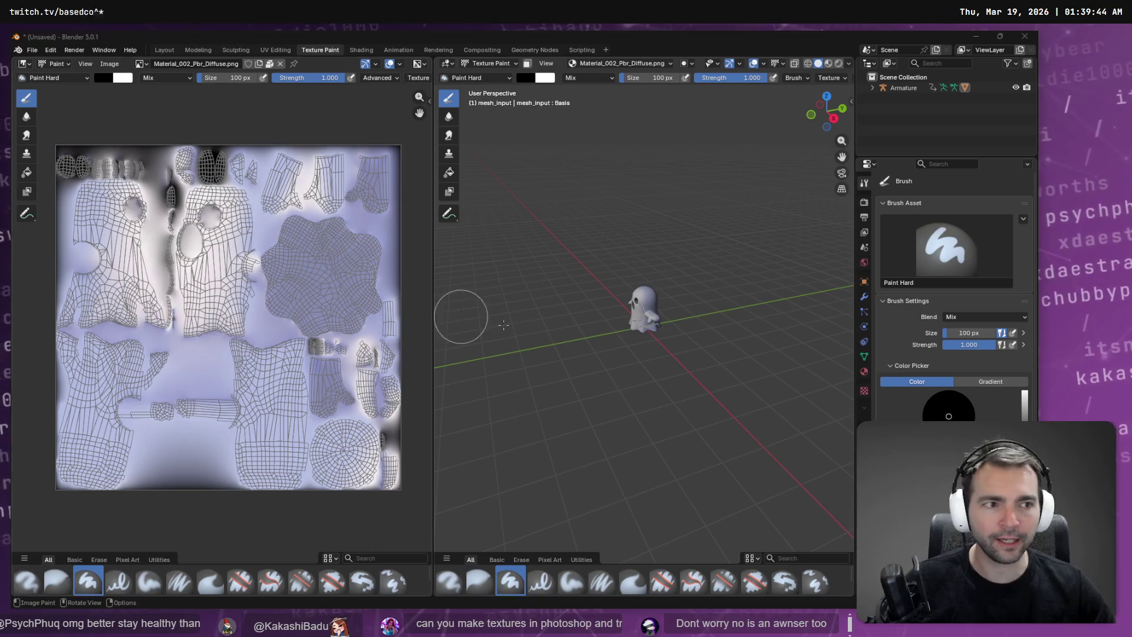
key(alt+Tab)
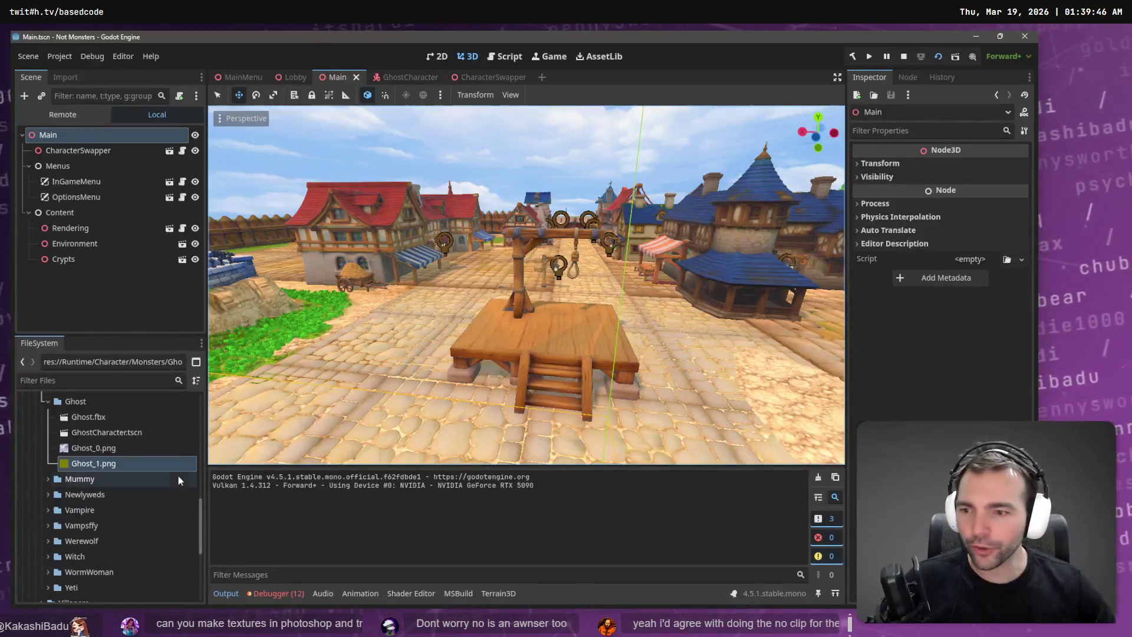
right_click(94, 448)
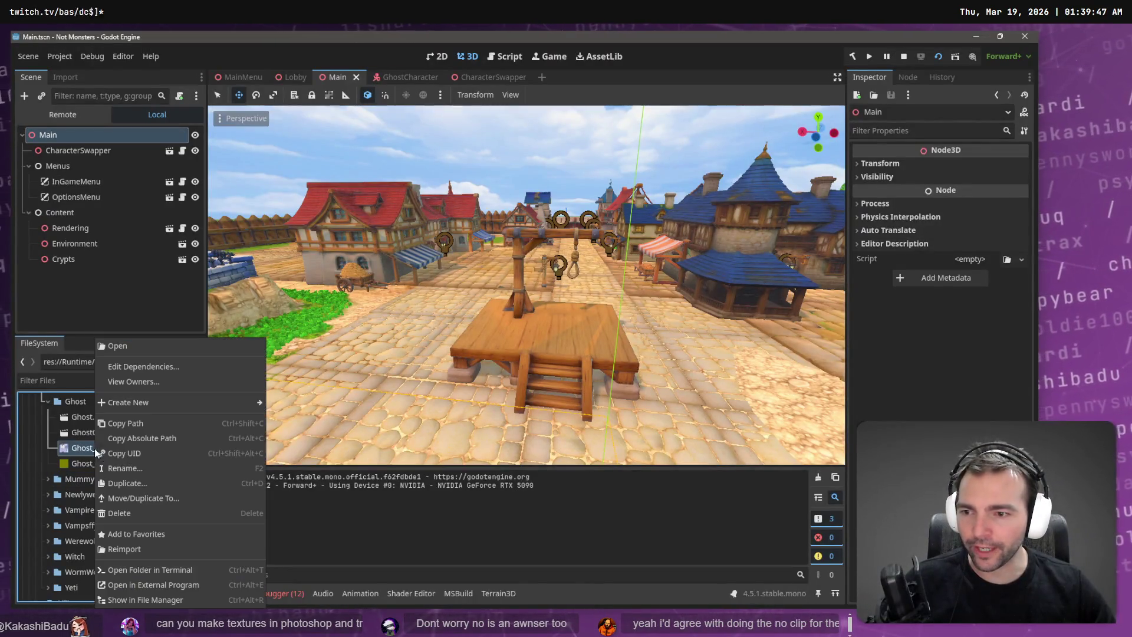
click(171, 600)
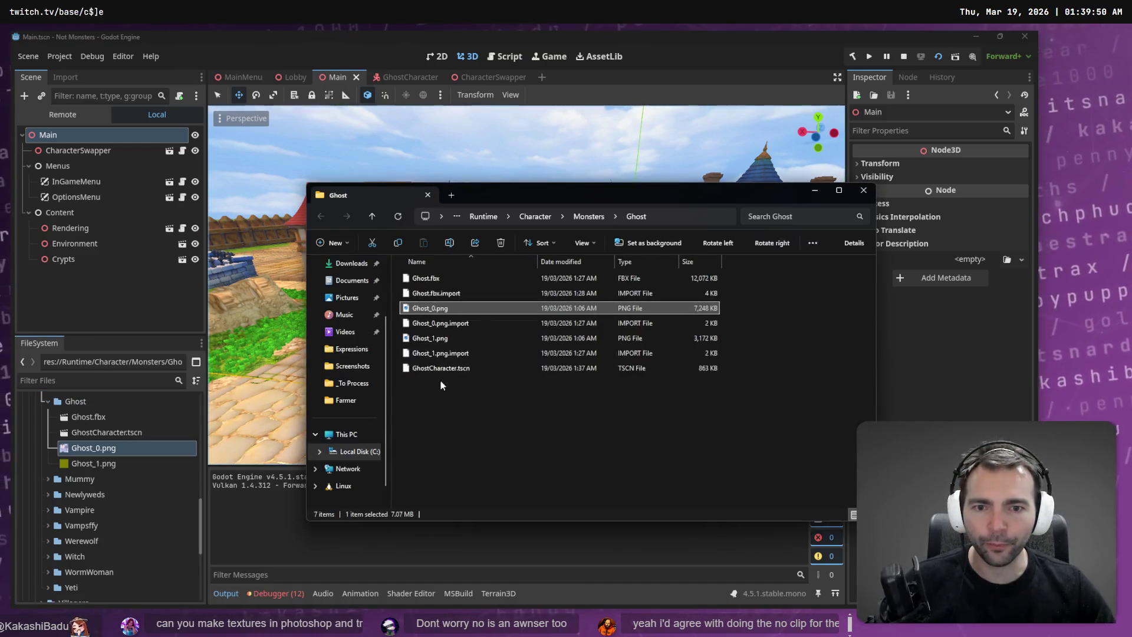
double_click(448, 309)
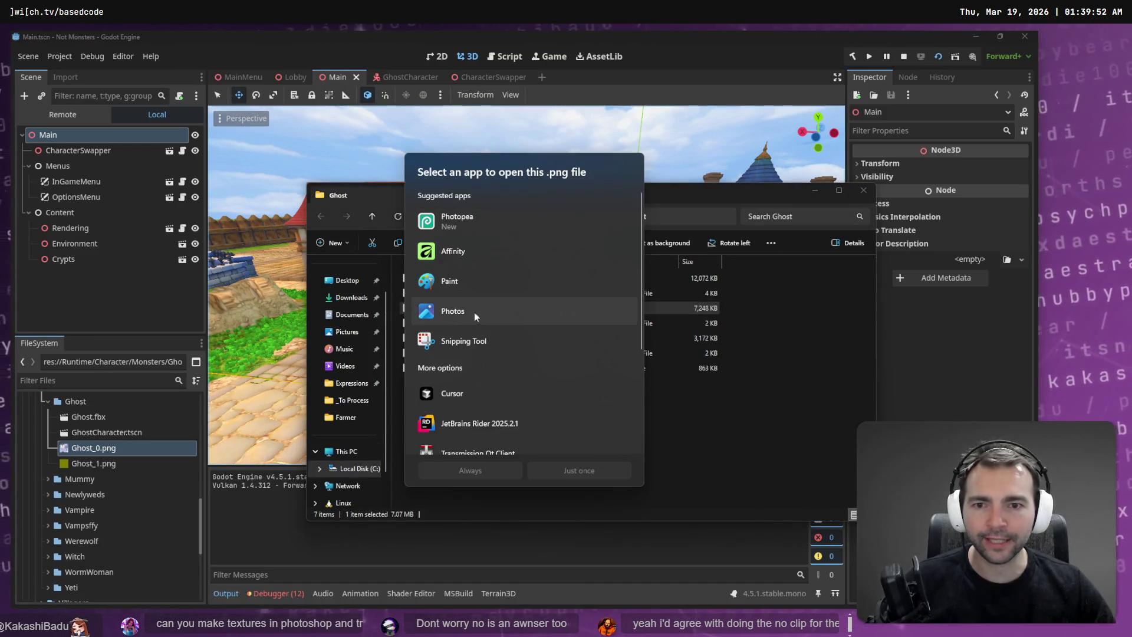
click(467, 306)
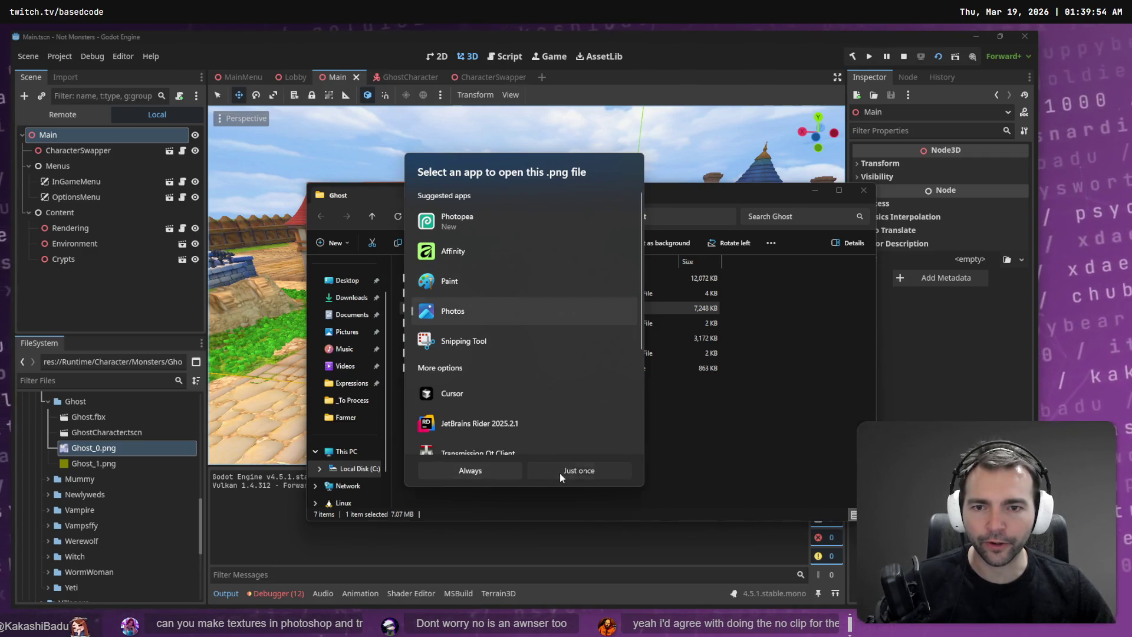
click(560, 473)
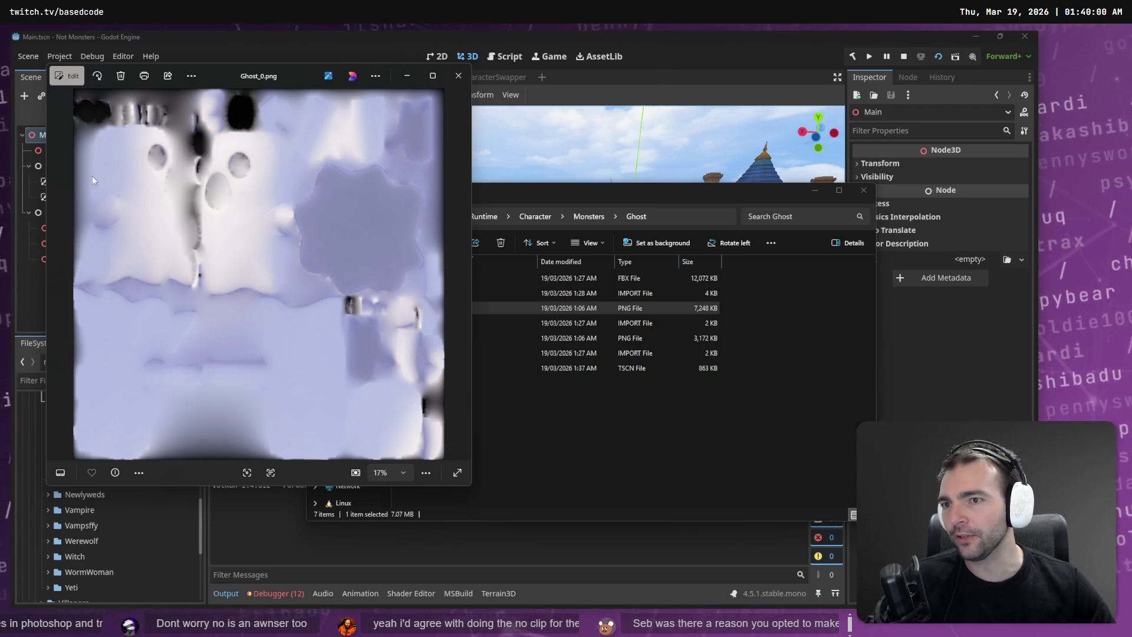
key(alt+Tab)
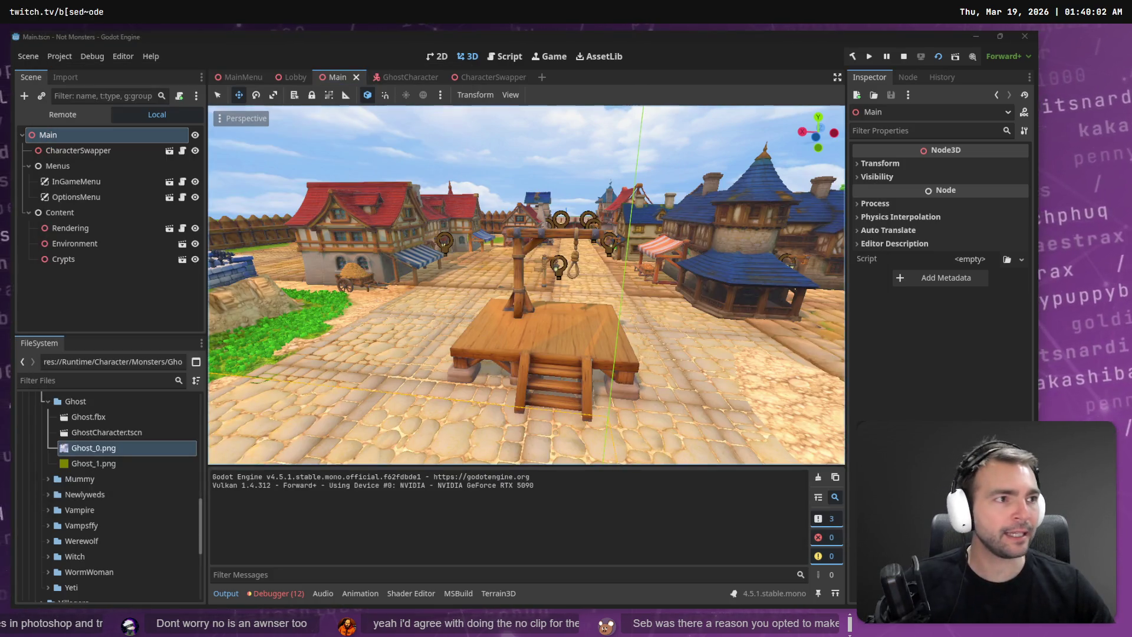
key(alt+Tab)
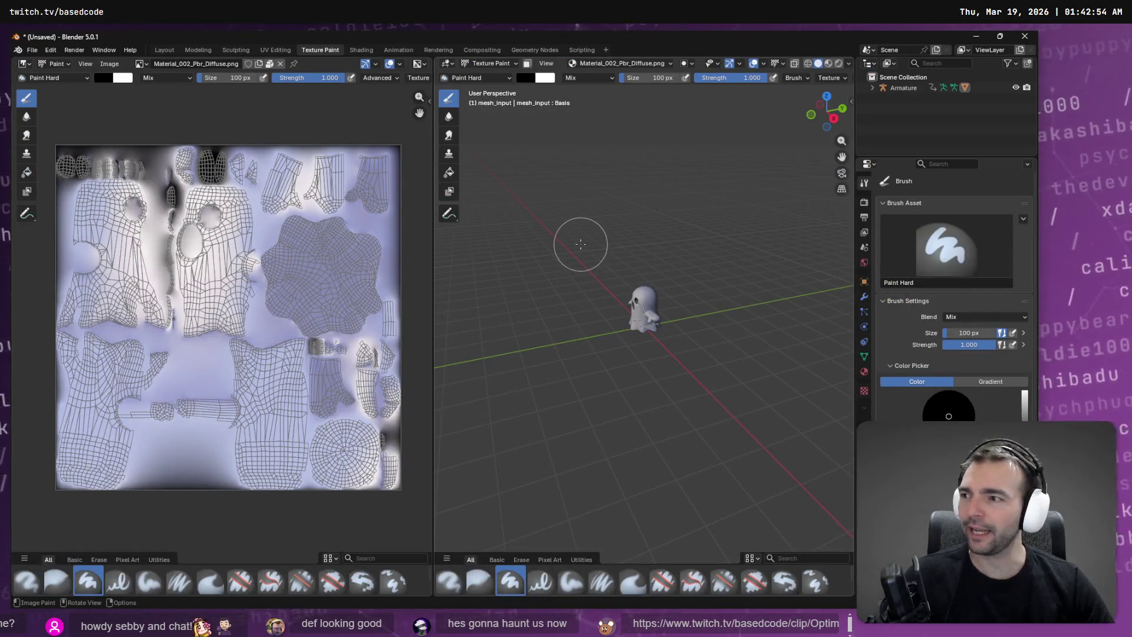
Step: Close Blender, bringing up the save-changes prompt for Untitled.blend
click(1036, 35)
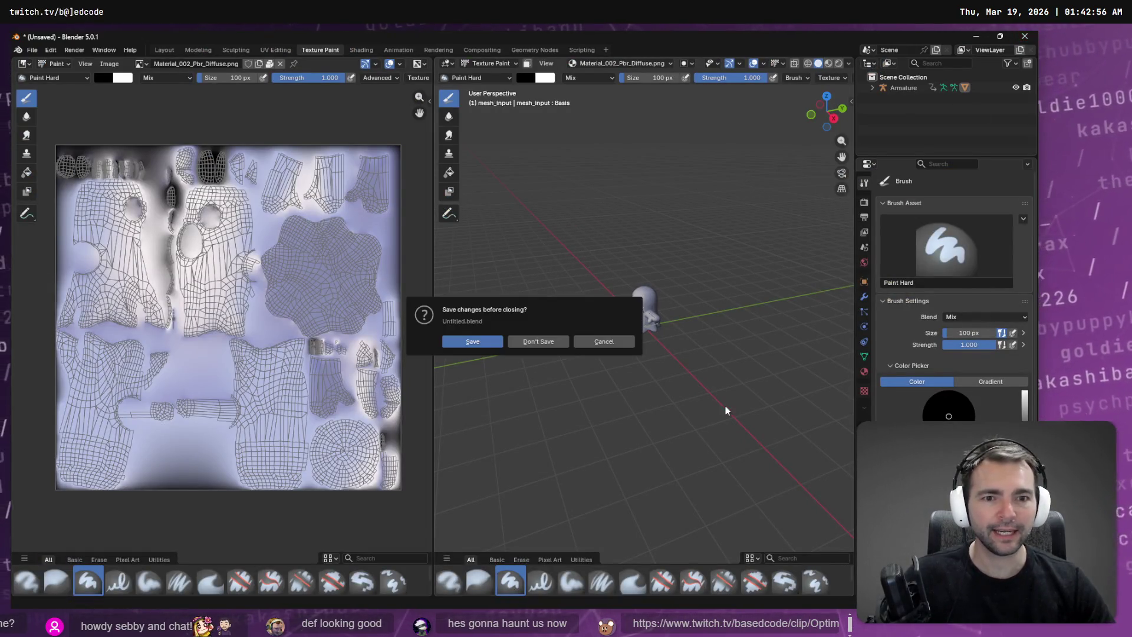
Step: Close Blender without saving, playtest briefly as the see-through ghost, then stop the game
click(530, 343)
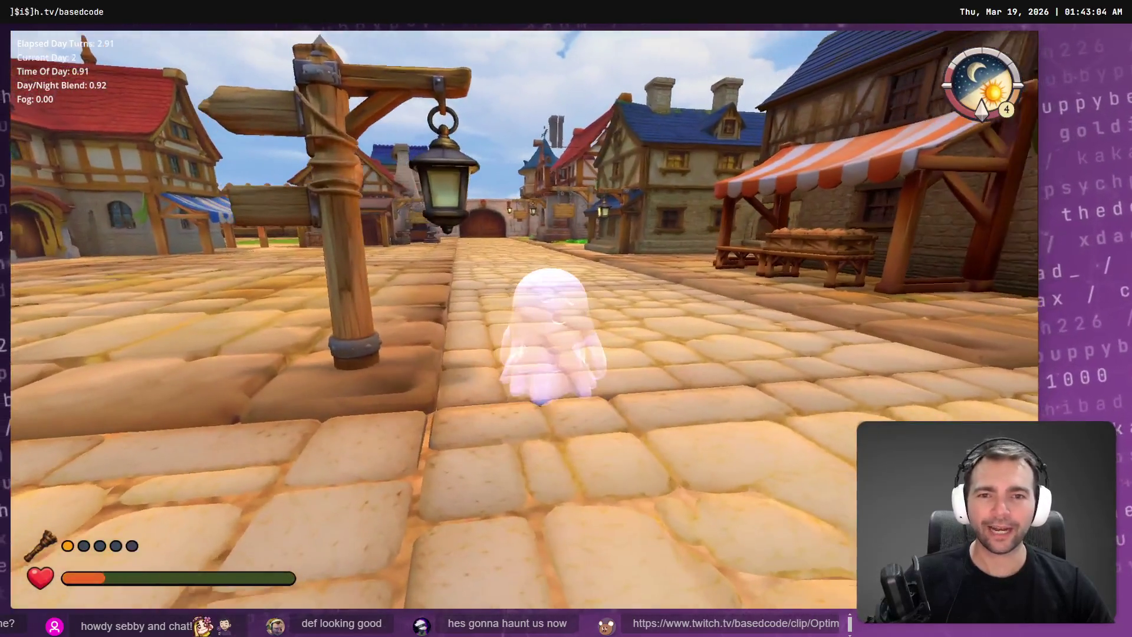
key(F8)
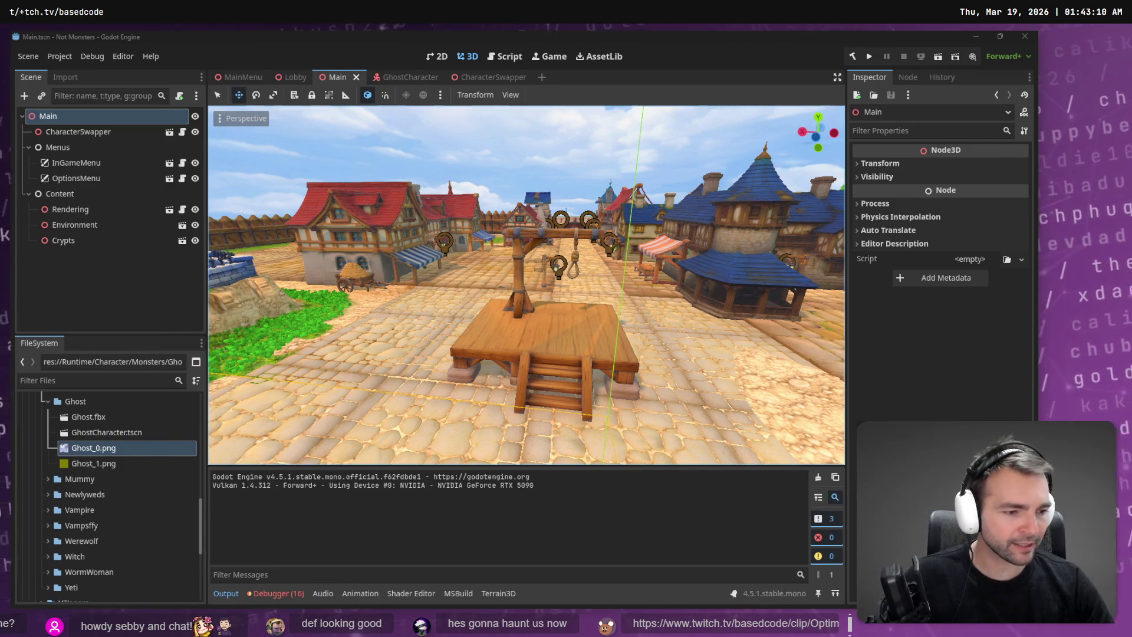
key(alt+Tab)
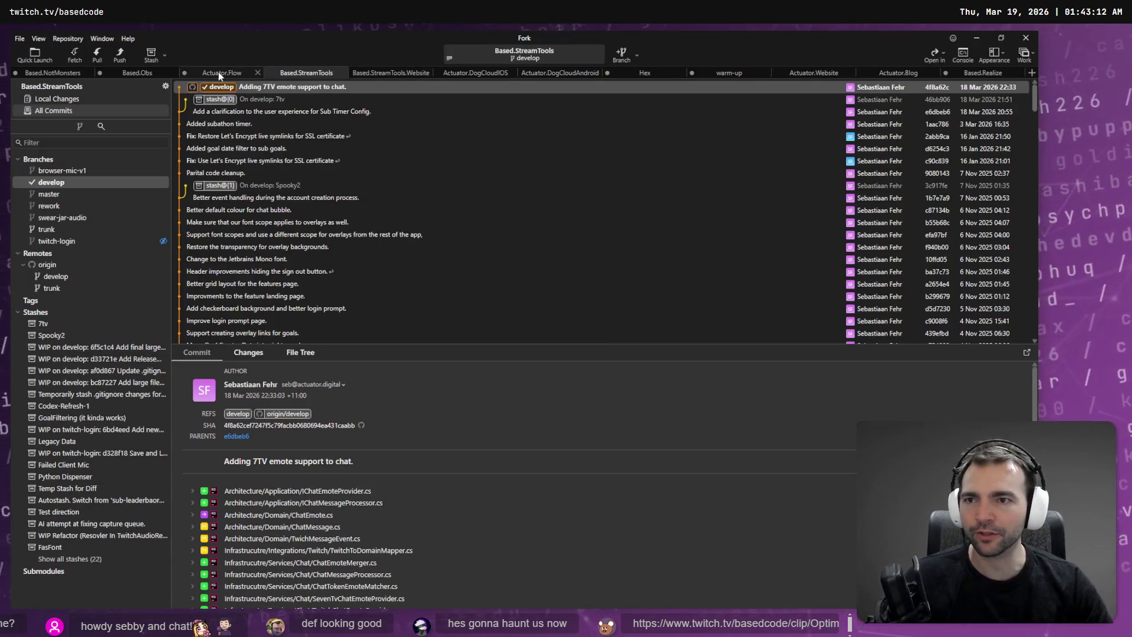
Step: Open the Based.NotMonsters local changes and look through the unstaged Ghost folder files
click(57, 73)
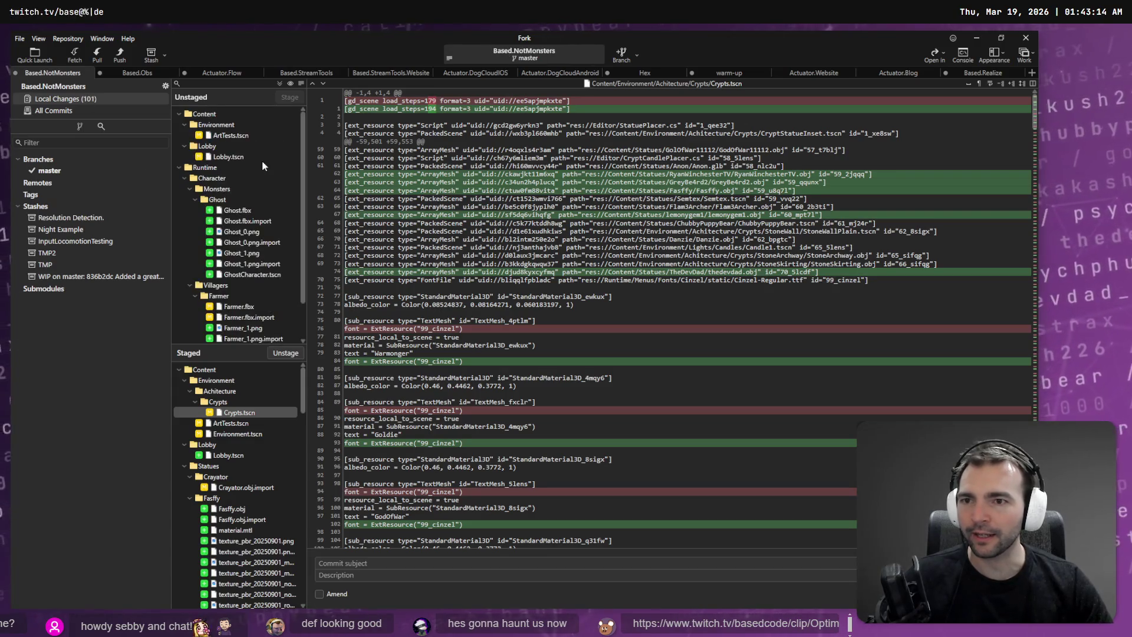
click(231, 135)
click(242, 199)
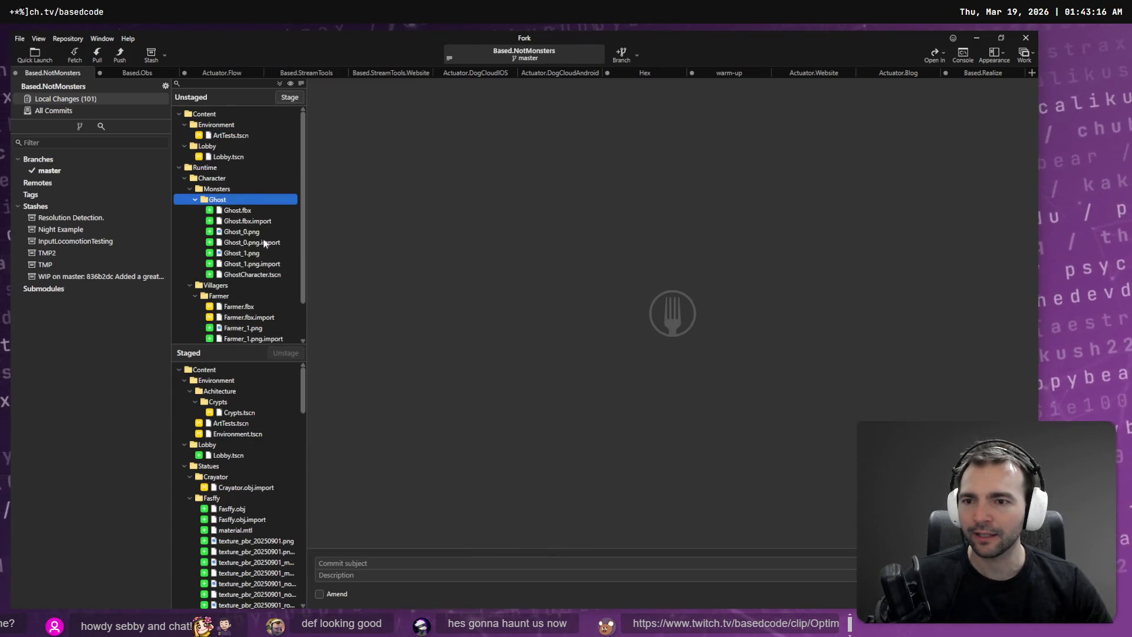
scroll(274, 267, down, 2)
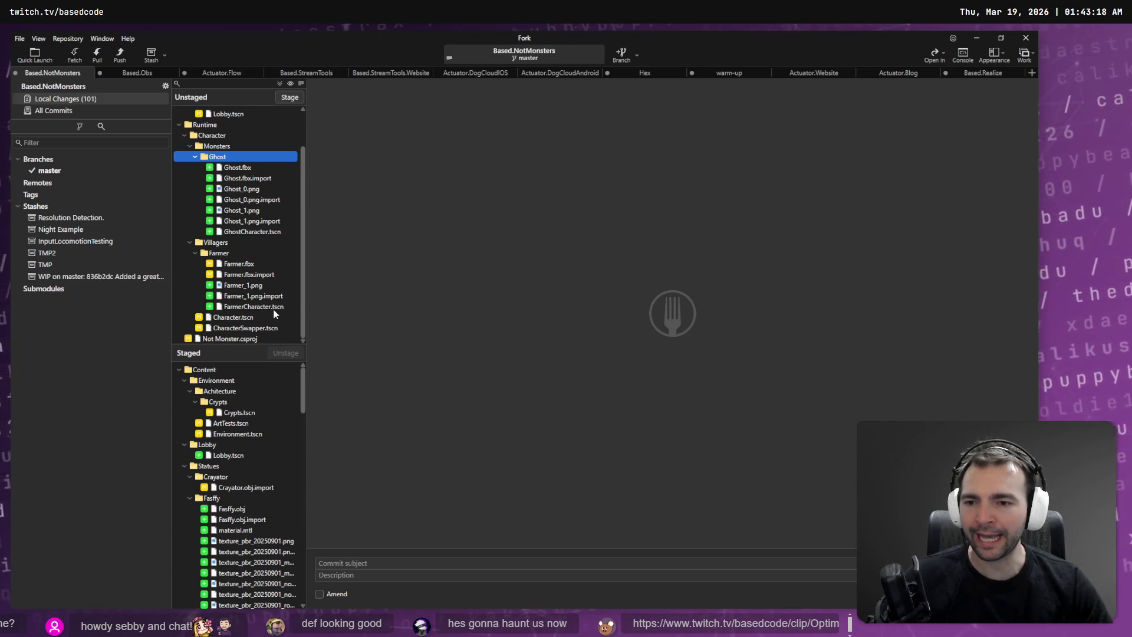
scroll(243, 422, down, 7)
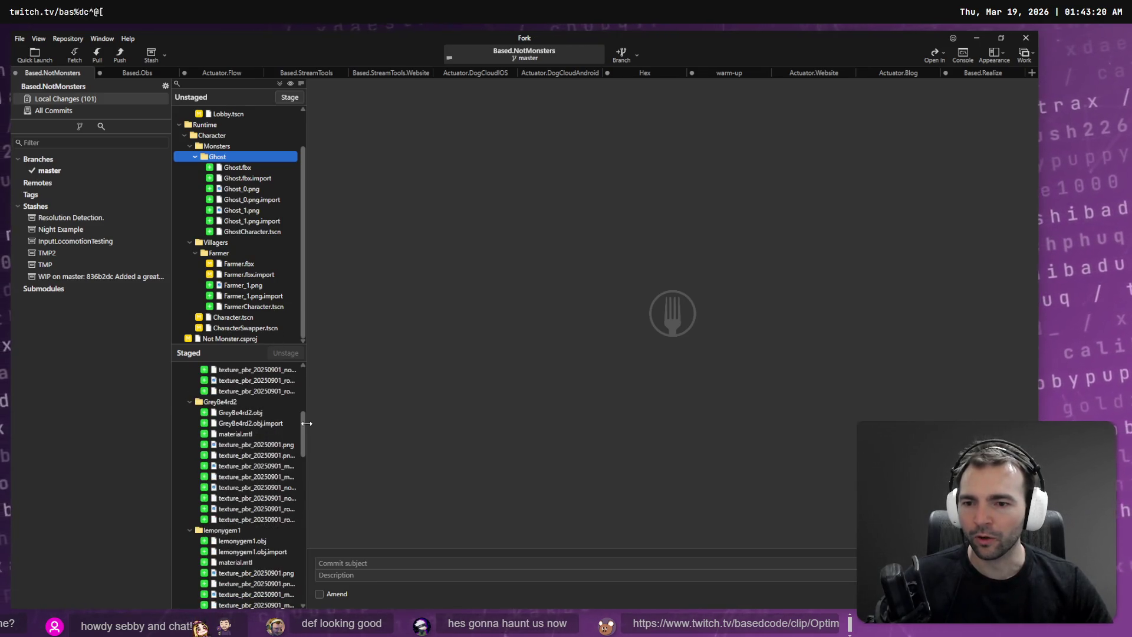
drag(304, 427, 303, 585)
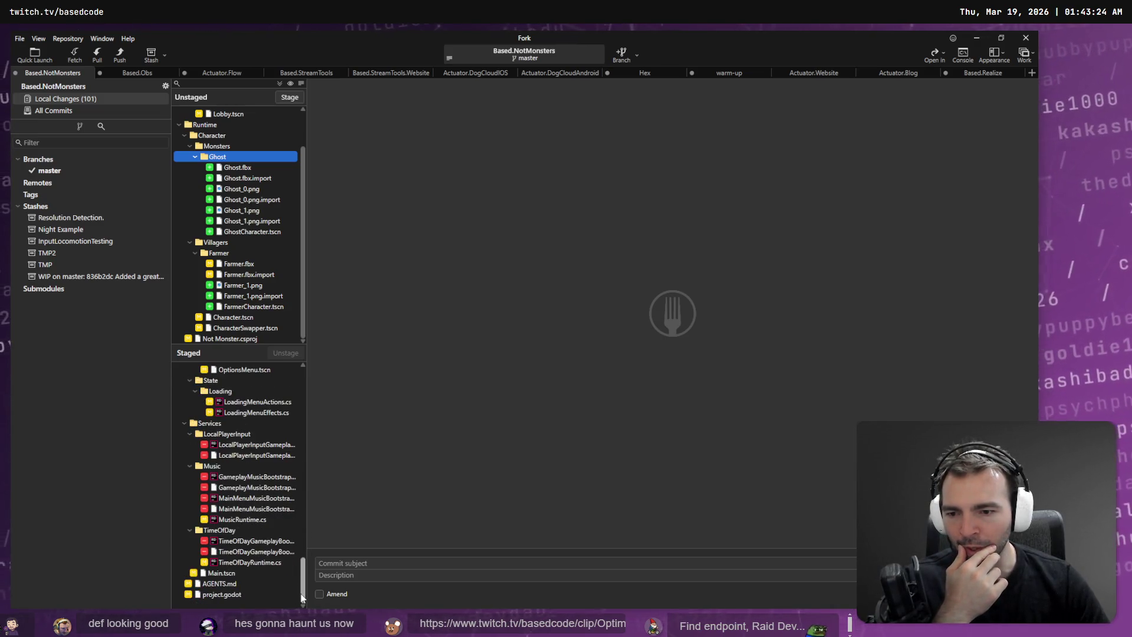
Step: Review the staged LoadingMenu and bootstrap files, then unstage the whole Services folder
click(283, 422)
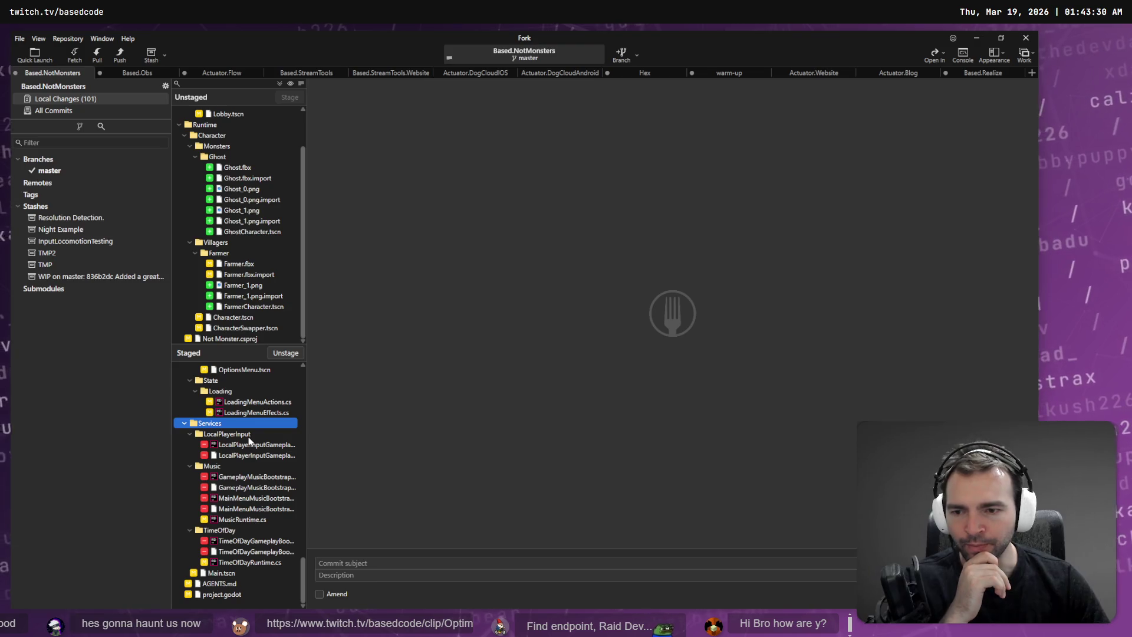
click(258, 403)
click(254, 413)
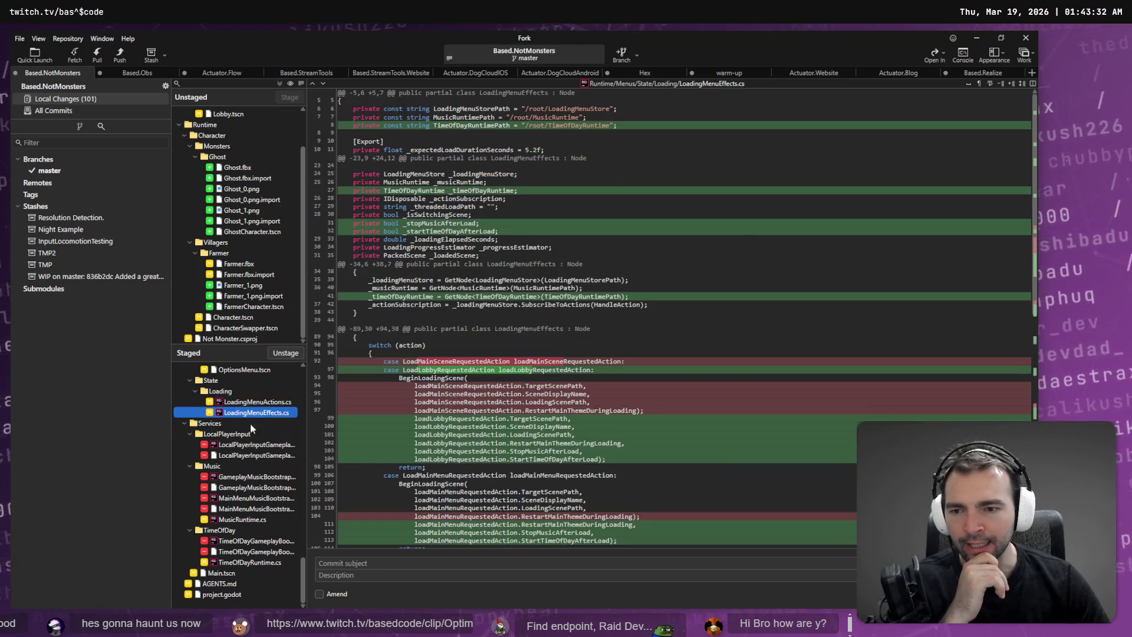
click(254, 481)
click(220, 381)
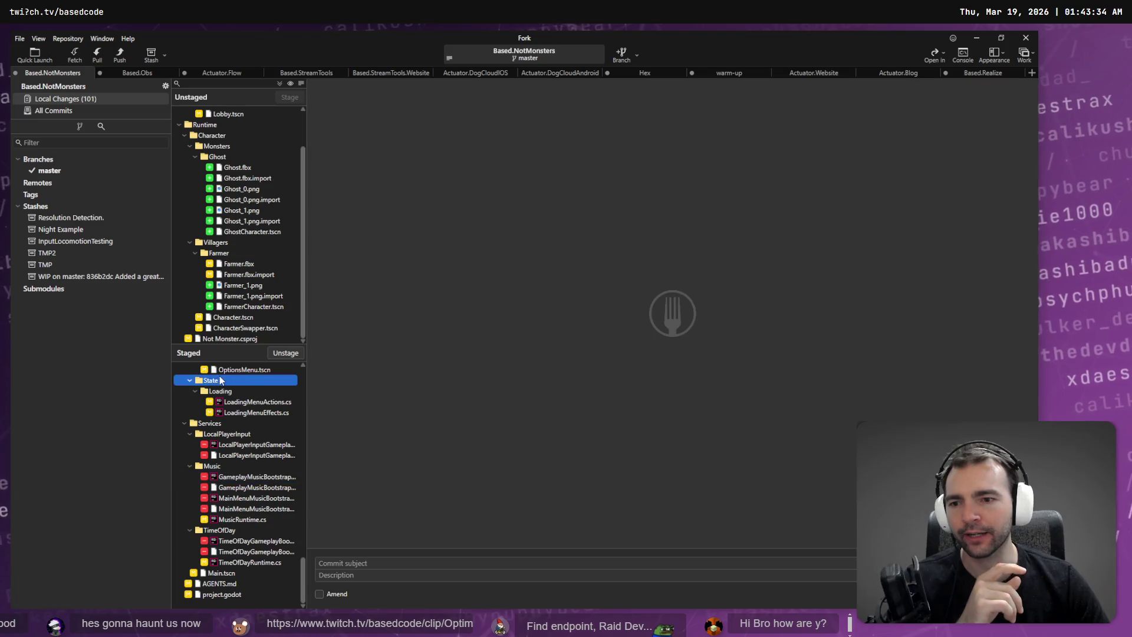
click(222, 424)
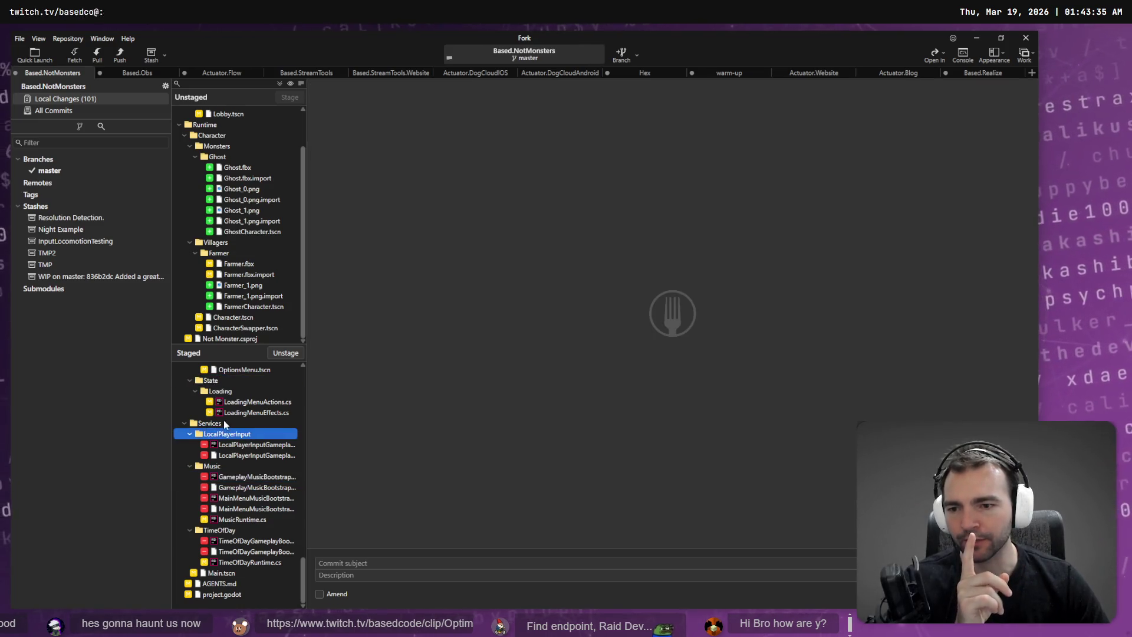
click(285, 353)
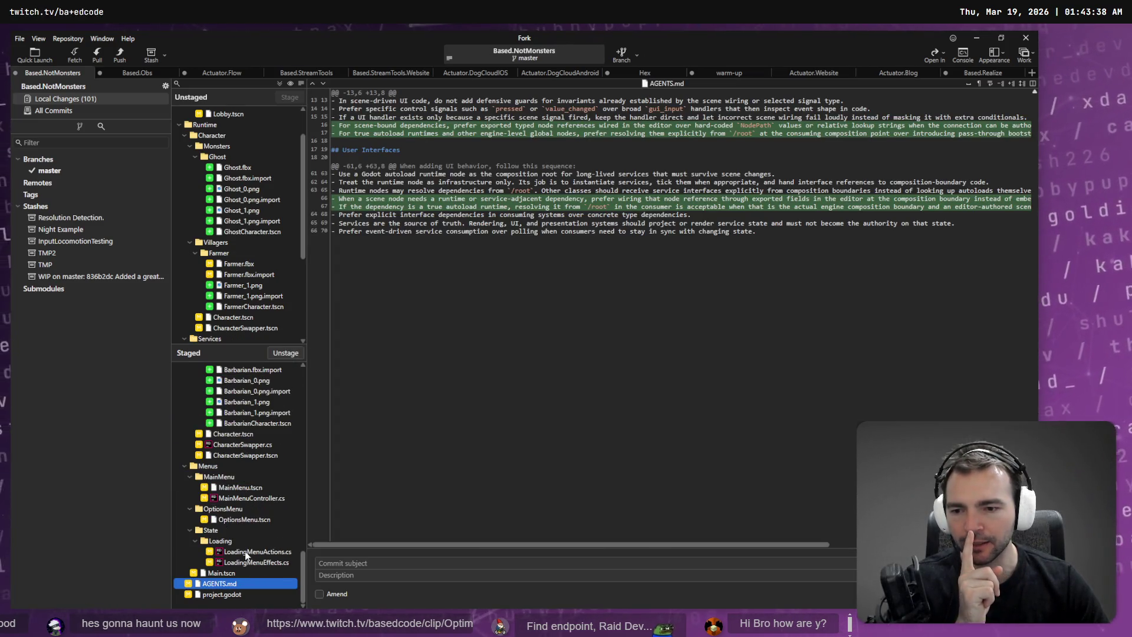
Step: Unstage the Menus folder, Character.tscn, both CharacterSwapper files and the Runtime character files
click(217, 467)
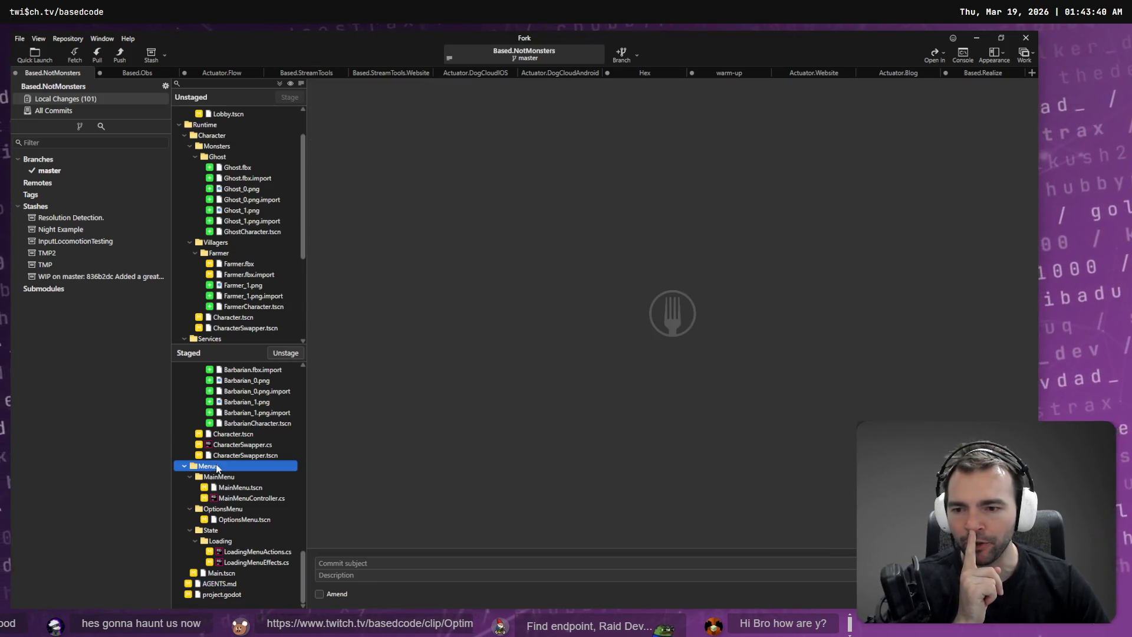
click(289, 354)
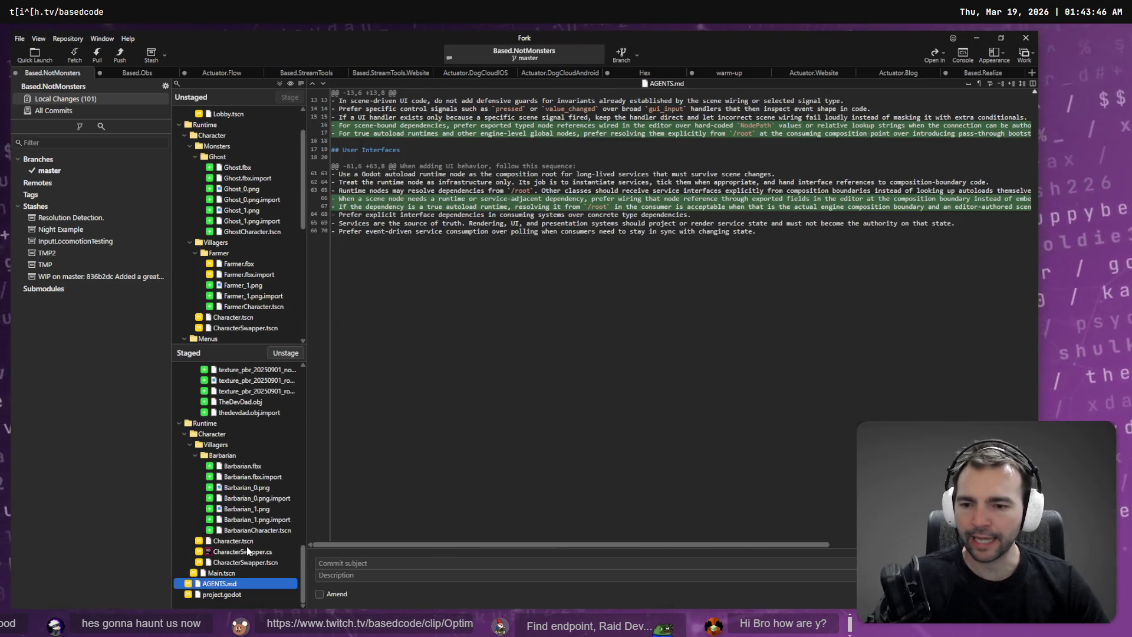
click(251, 539)
shift+click(248, 561)
click(289, 355)
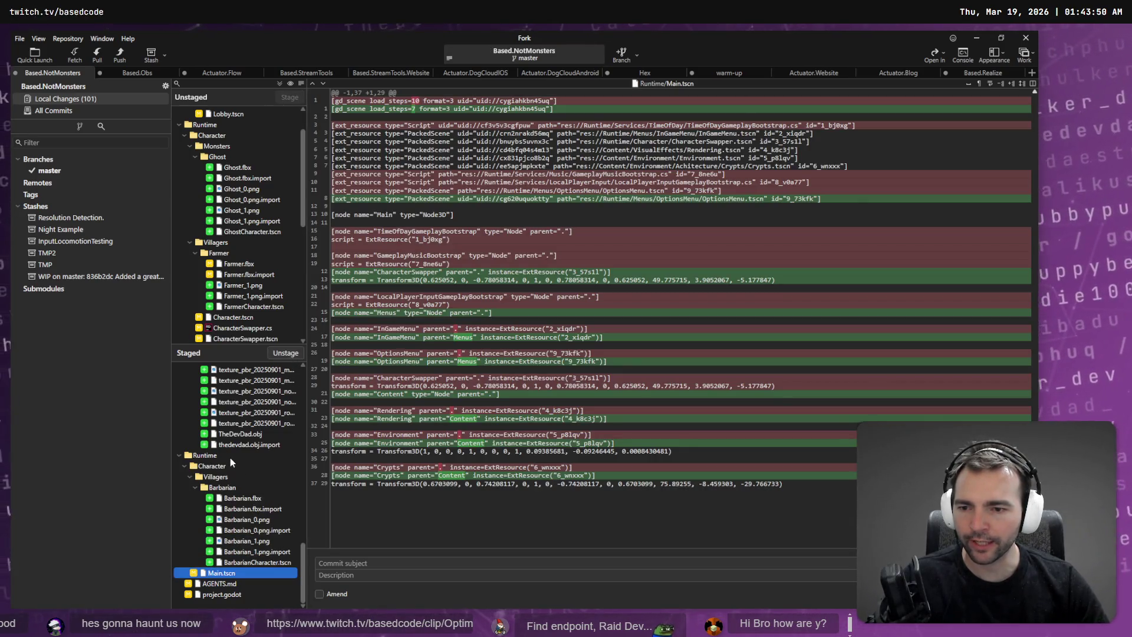
click(222, 456)
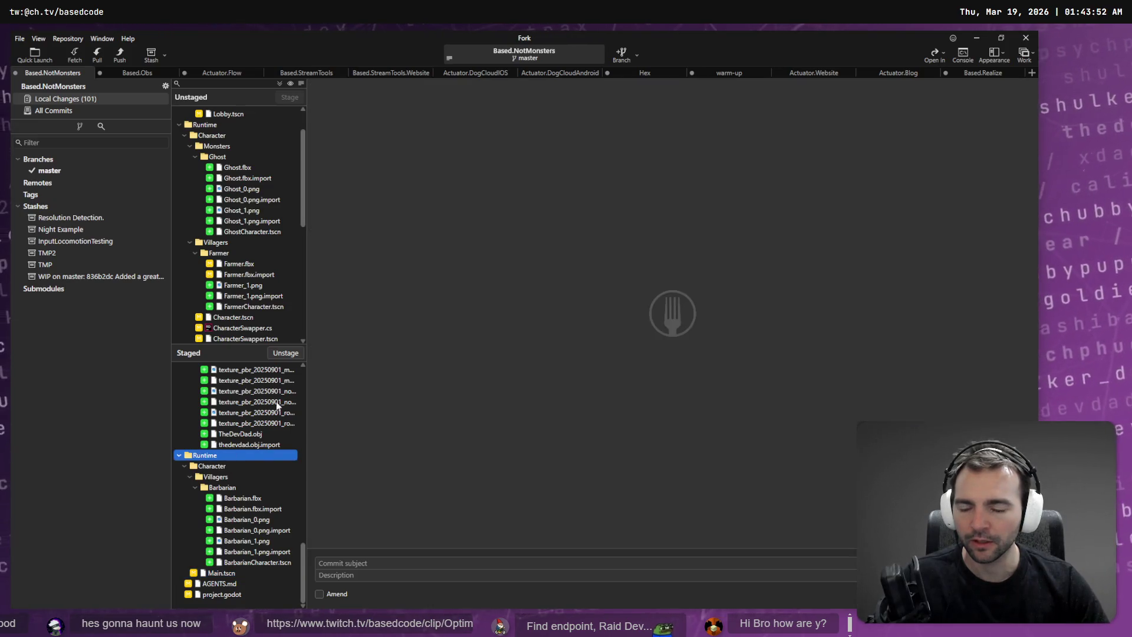
click(286, 353)
scroll(255, 487, up, 3)
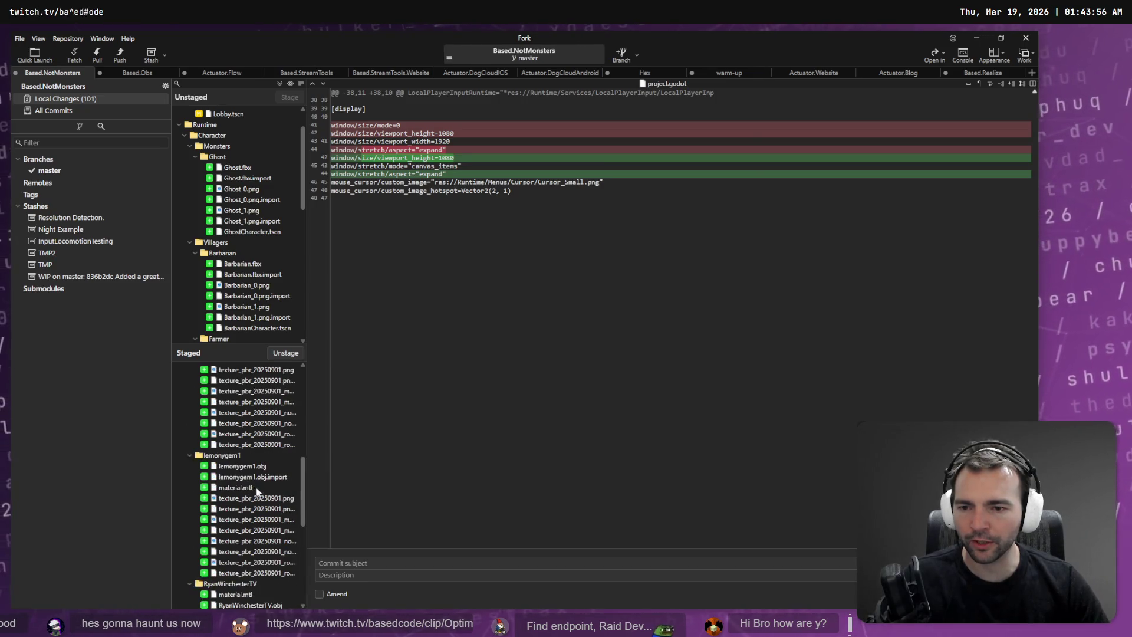
scroll(257, 486, up, 5)
Step: Review the Crypts changes and unstage ArtTests.tscn and Environment.tscn
click(236, 403)
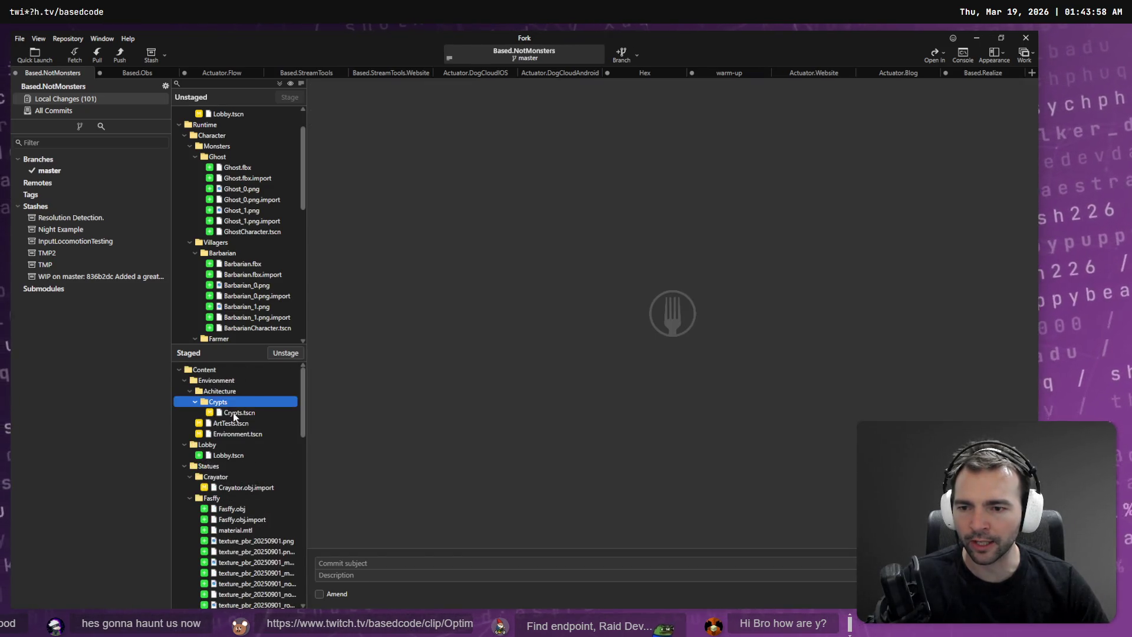
click(234, 414)
click(234, 423)
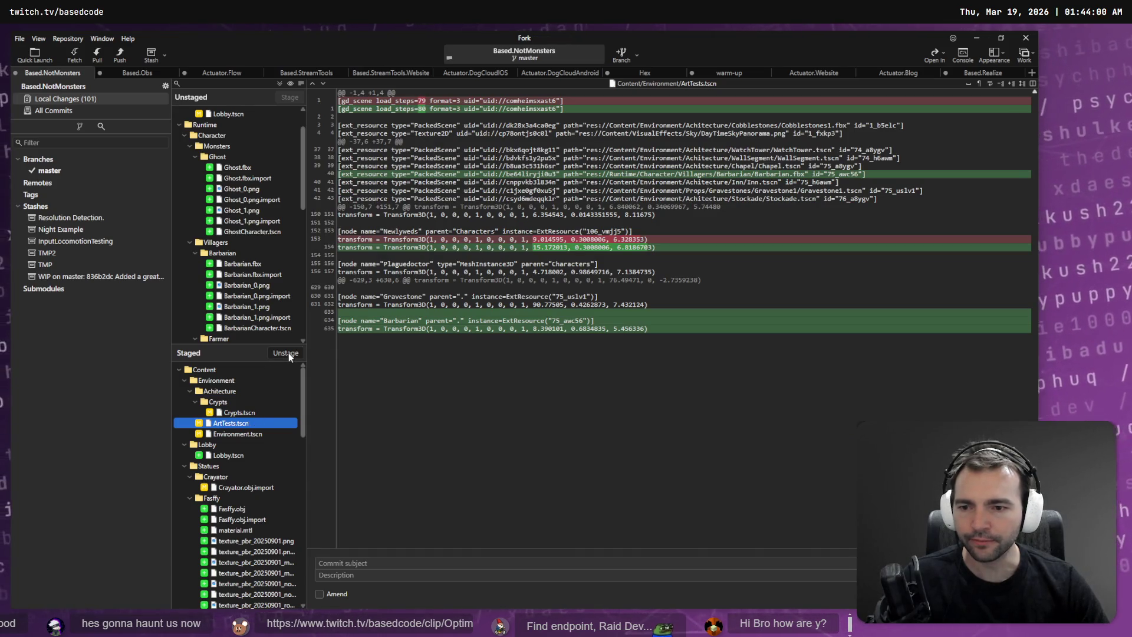
click(288, 353)
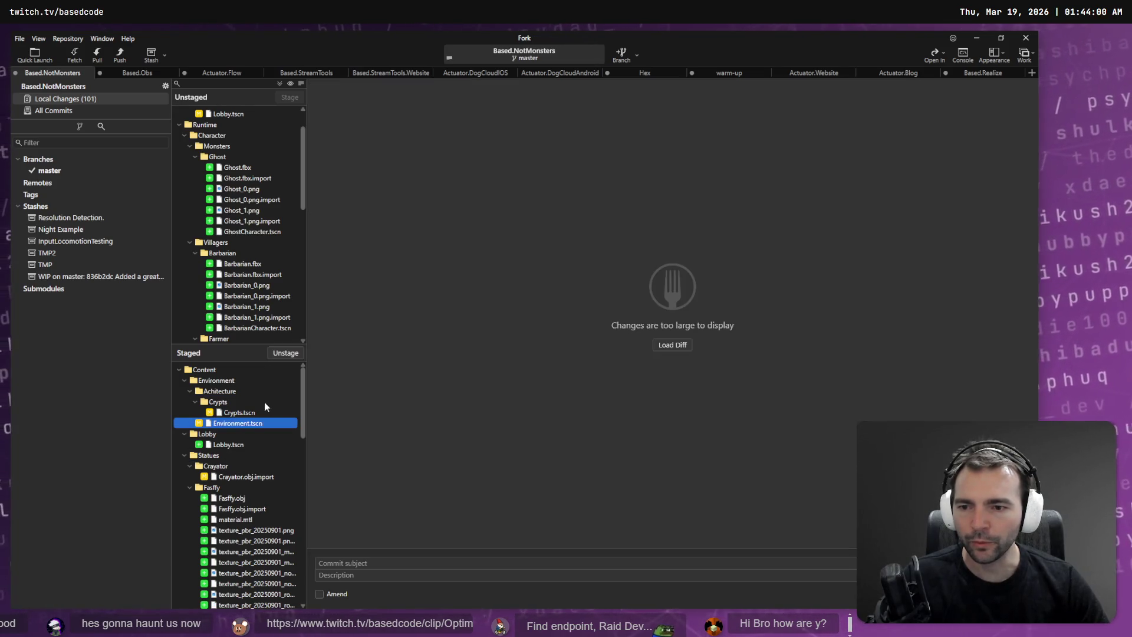
click(286, 353)
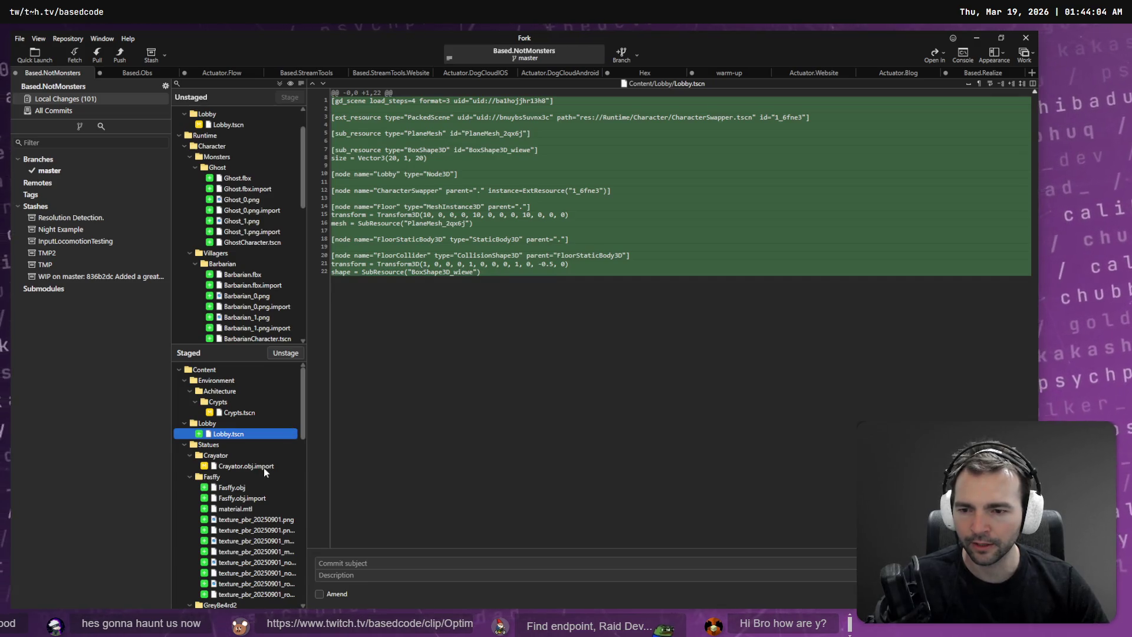
Step: Unstage AGENTS.md and project.godot, leaving only the statue import files staged
click(264, 468)
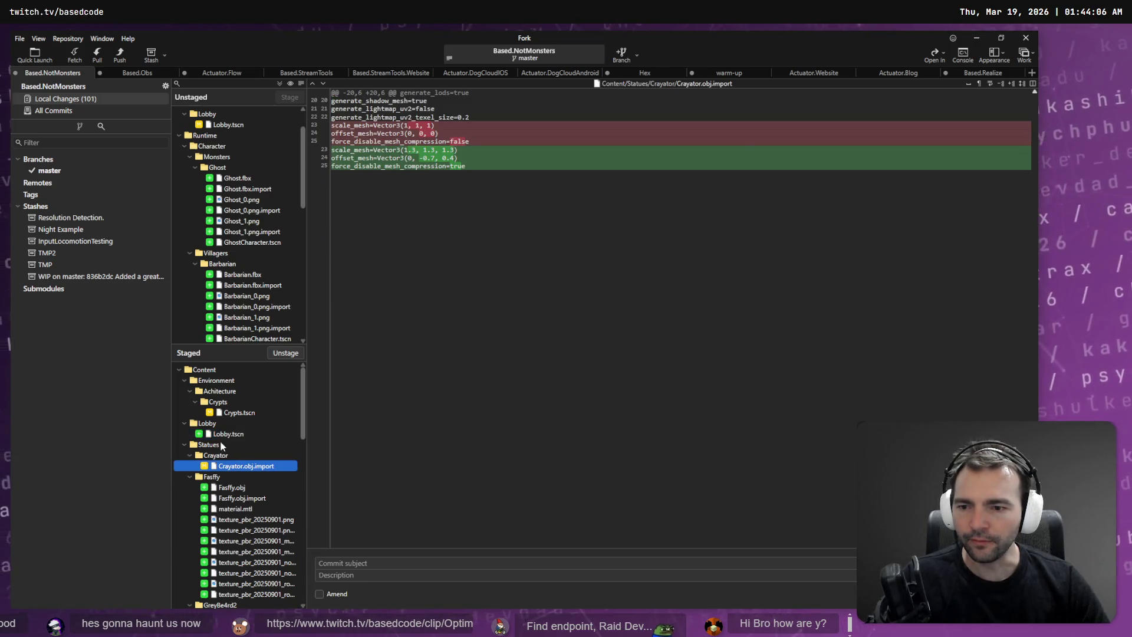
scroll(224, 425, down, 10)
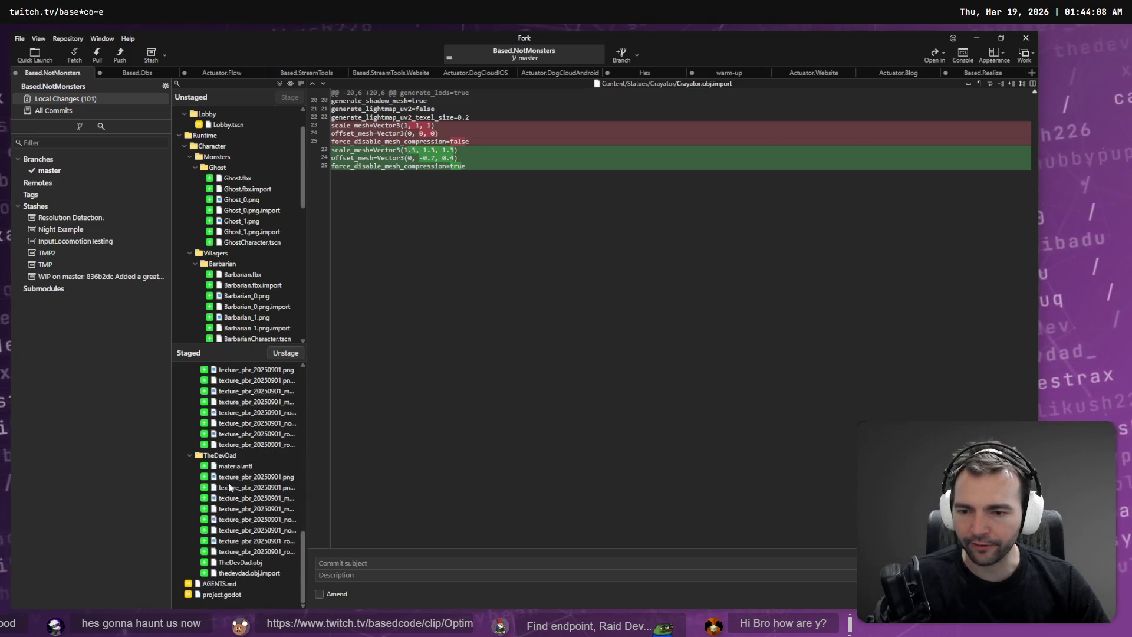
click(233, 583)
shift+click(230, 593)
click(286, 353)
click(367, 565)
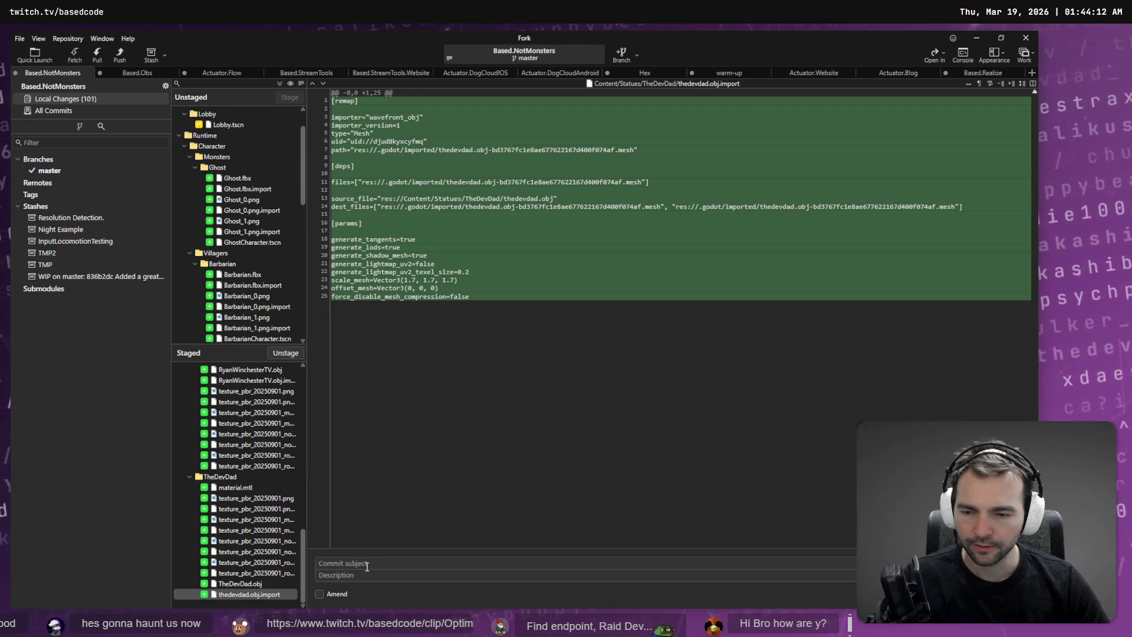
Step: Enter the subject 'Added more statues to the crypts.' and commit the staged statue files
key(super+h)
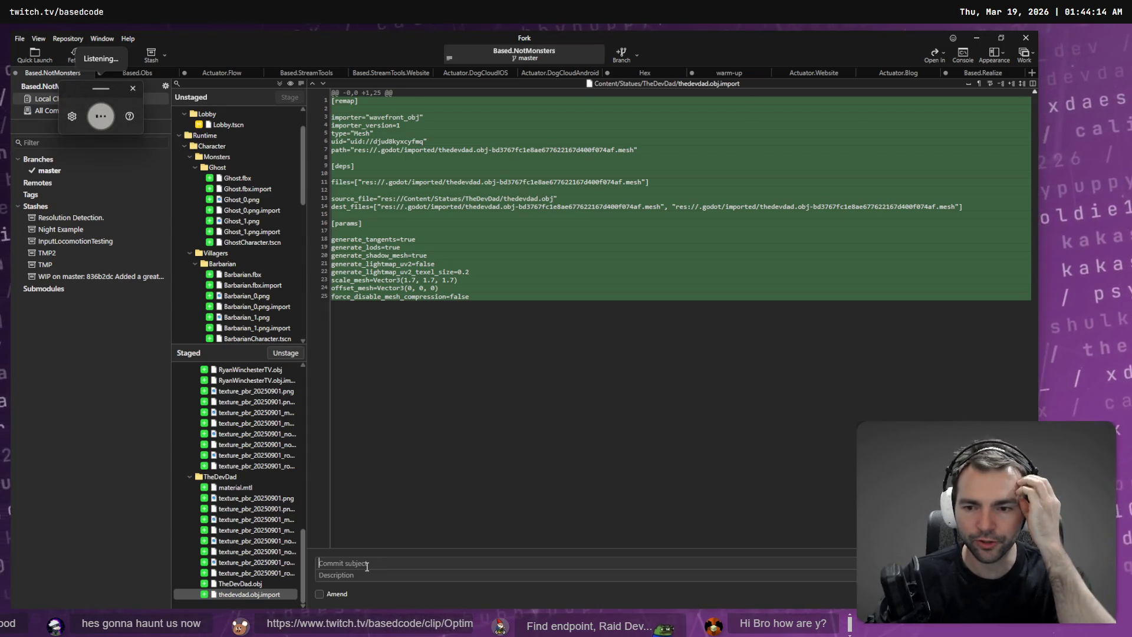
text(added morea)
key(BackSpace)
text(st)
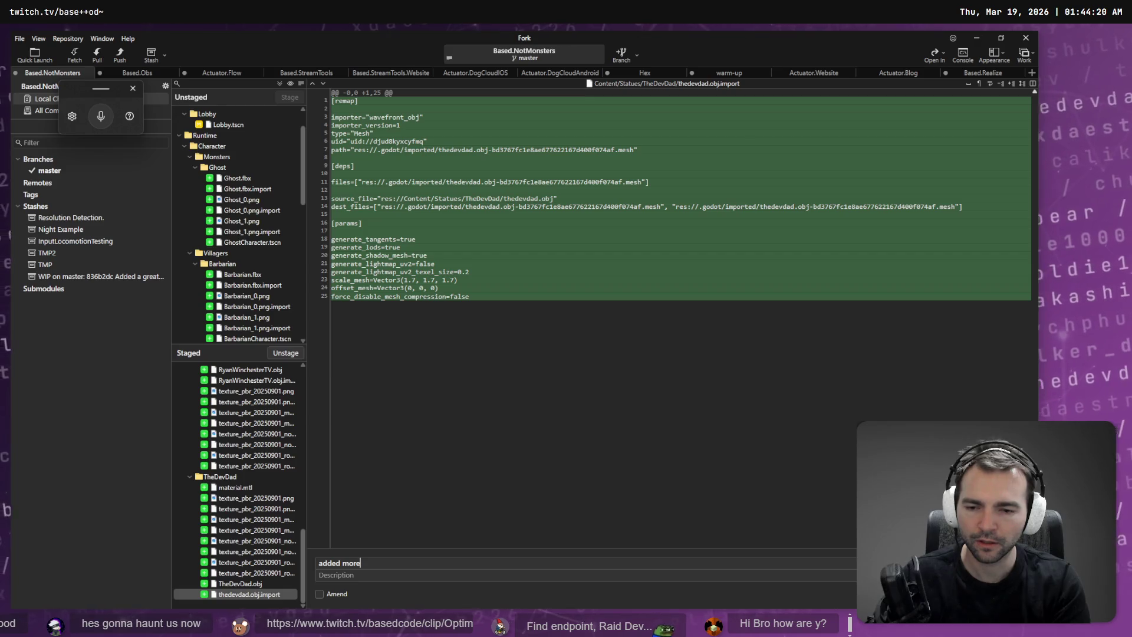
key(Escape)
text(Added more statues to the crypts)
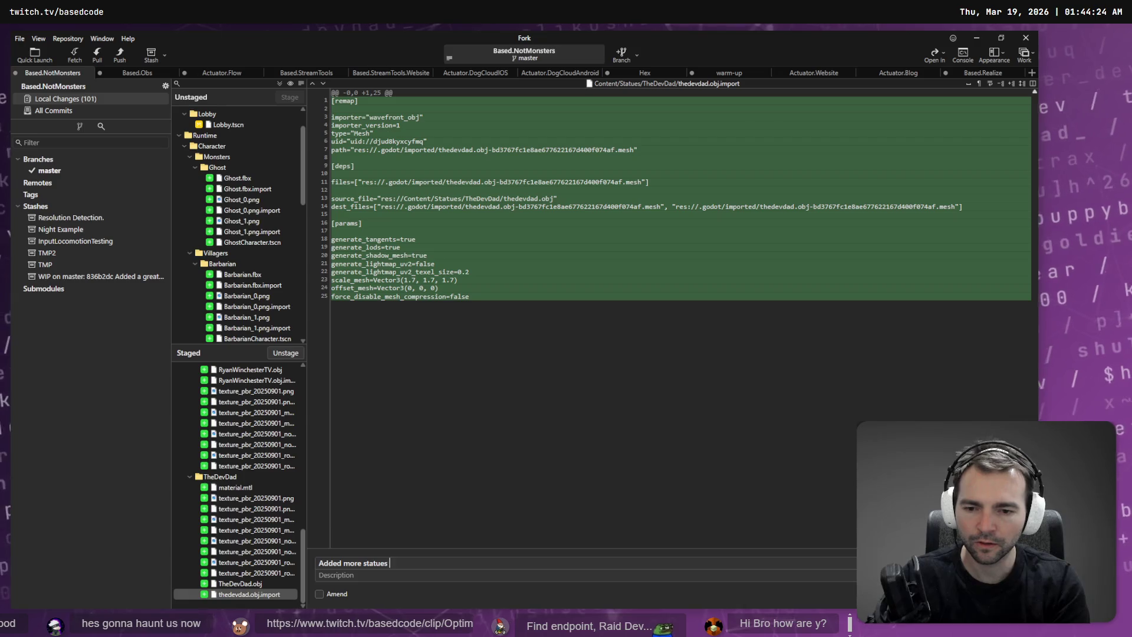
text(.)
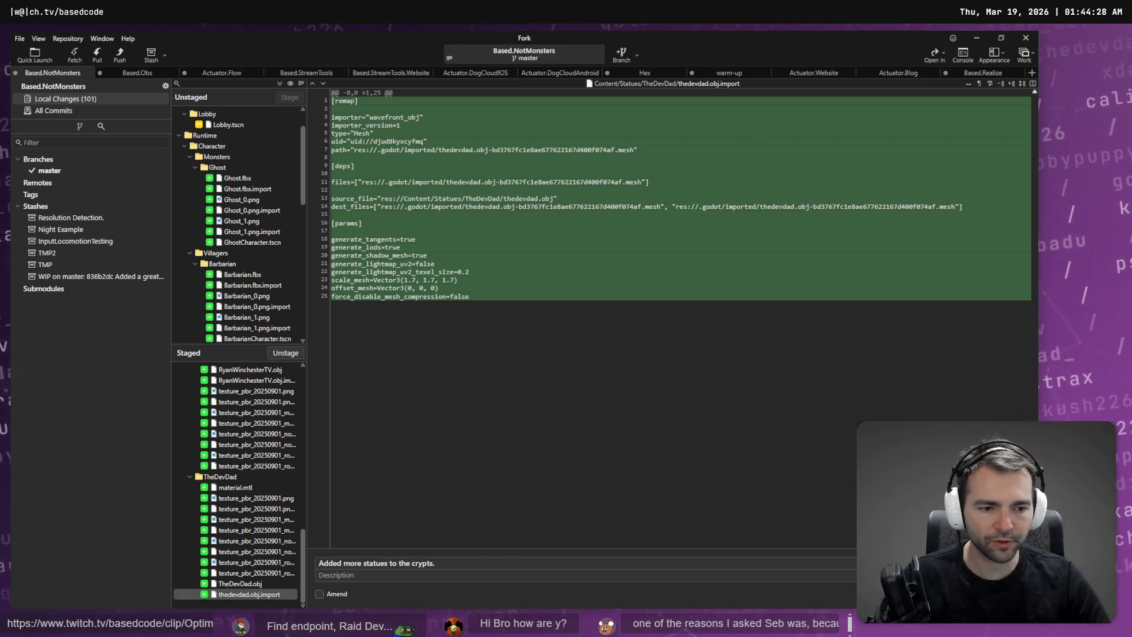
key(ctrl+Return)
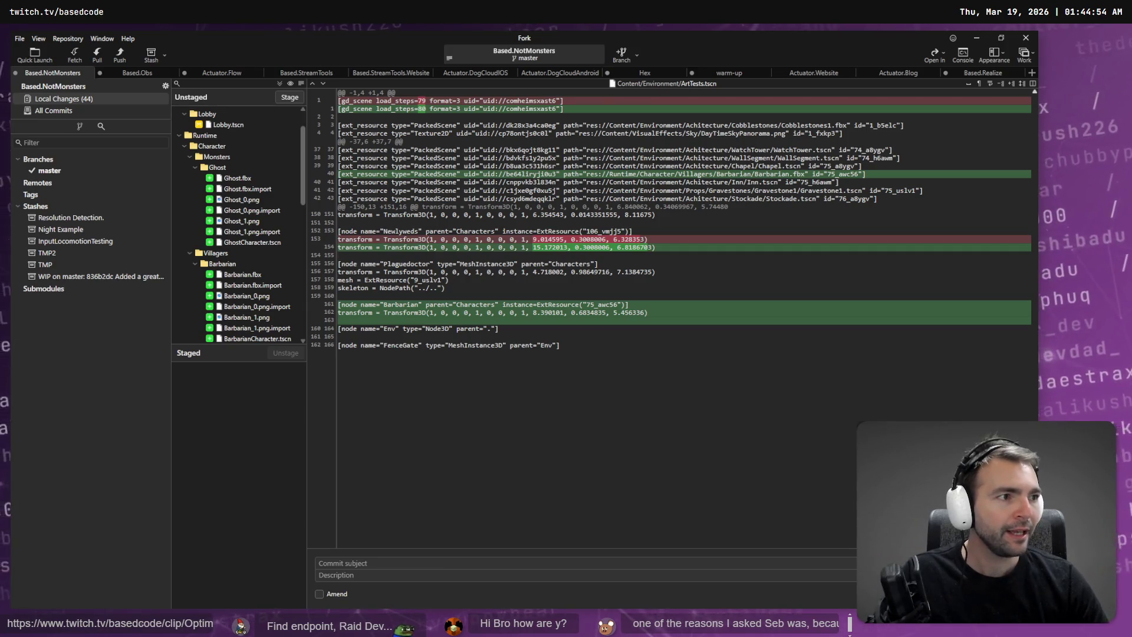
key(alt+Tab)
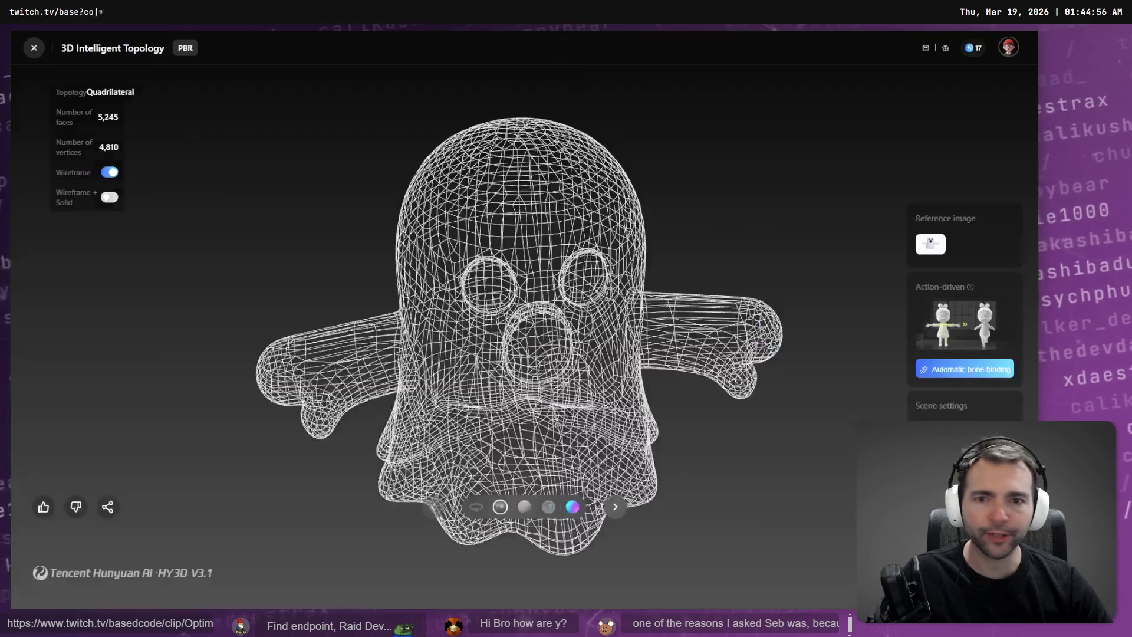
Step: Orbit the ghost model in Hunyuan 3D, switching between solid and wireframe views
drag(614, 250, 520, 187)
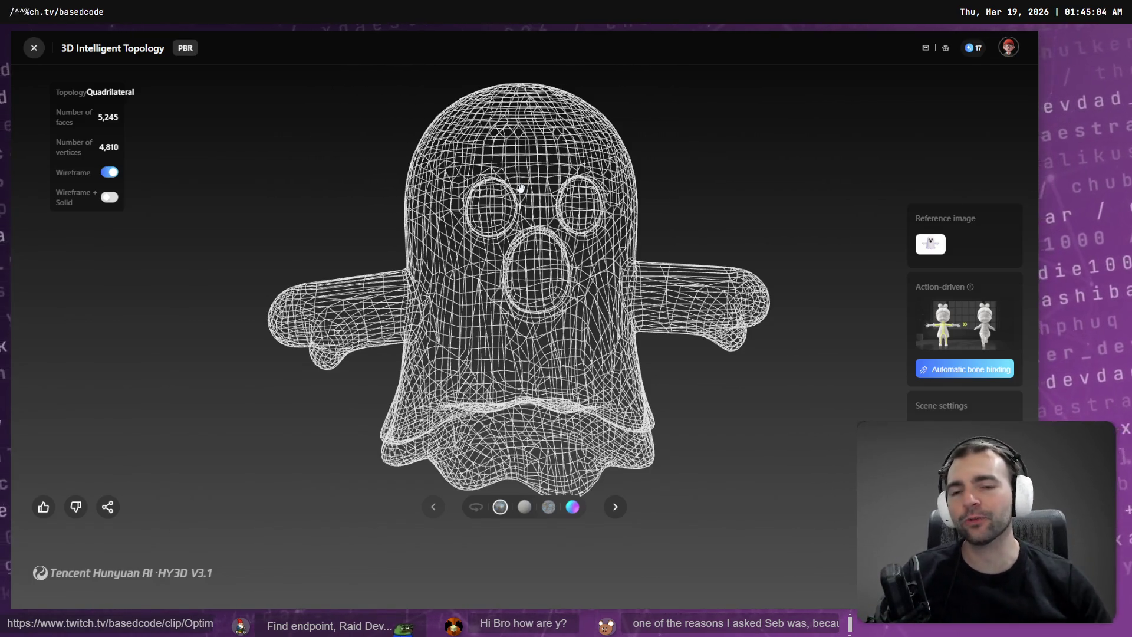
mouse_move(520, 187)
mouse_down()
mouse_move(641, 269)
mouse_move(560, 256)
mouse_up()
click(109, 172)
drag(330, 206, 553, 174)
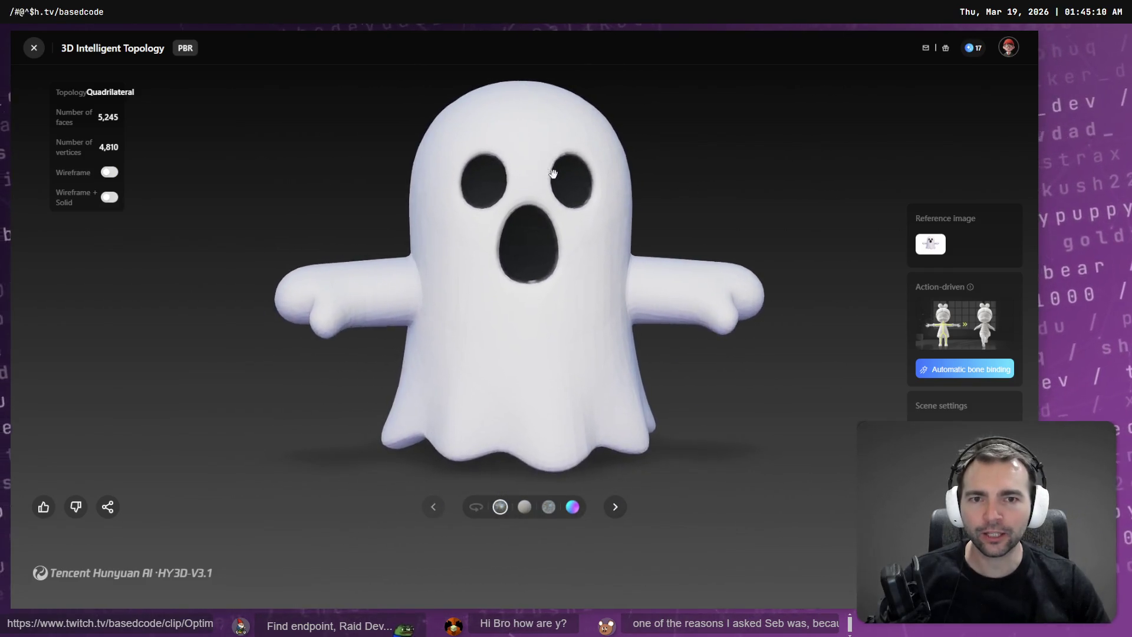
click(110, 172)
key(alt+Tab)
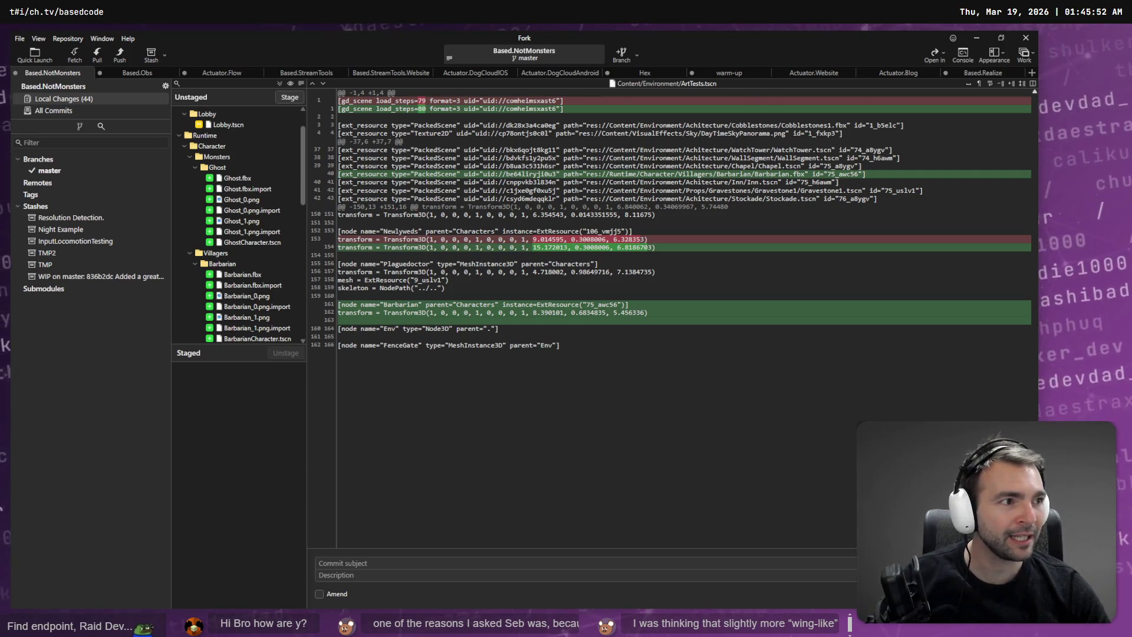
Step: Stage the Barbarian, Farmer and Ghost folders plus Character.tscn and the CharacterSwapper files
scroll(283, 242, down, 10)
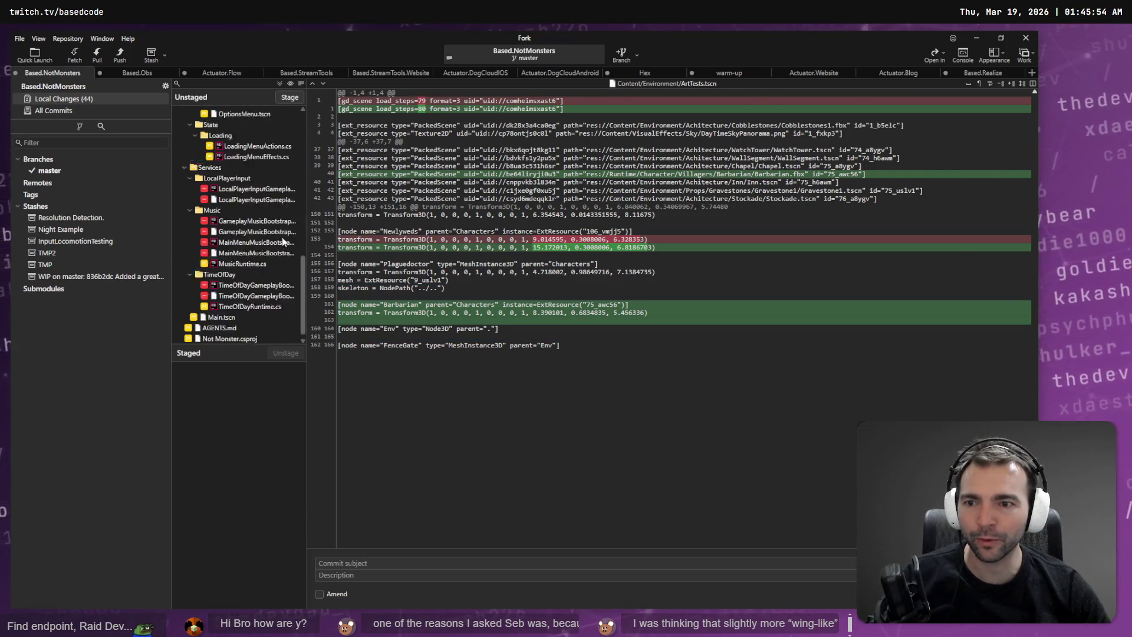
scroll(224, 305, up, 5)
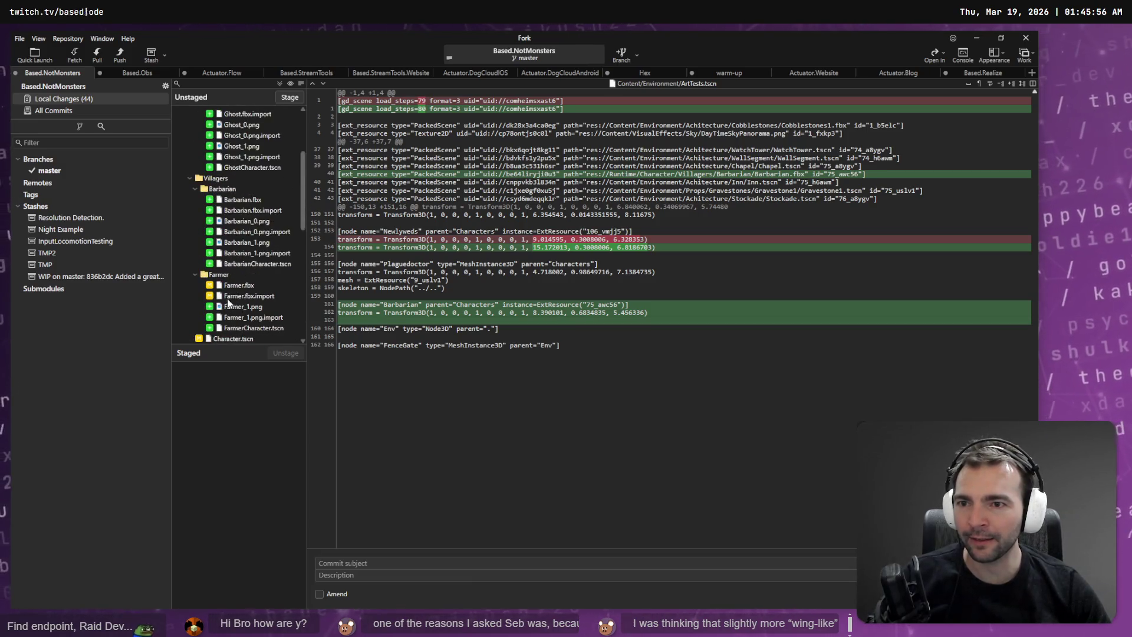
click(230, 189)
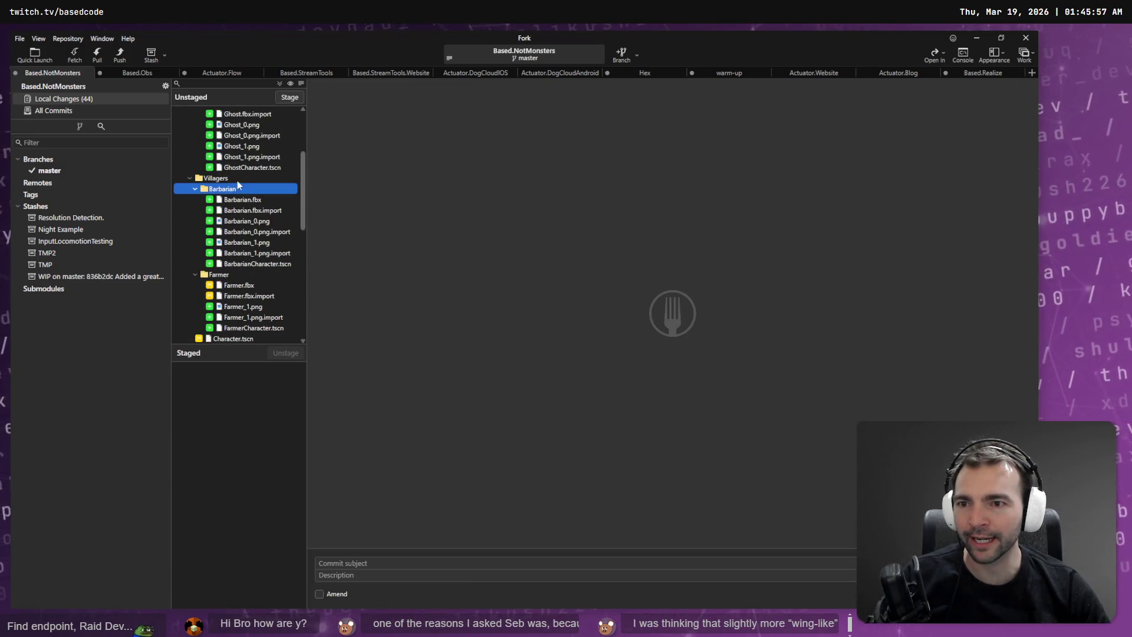
click(290, 98)
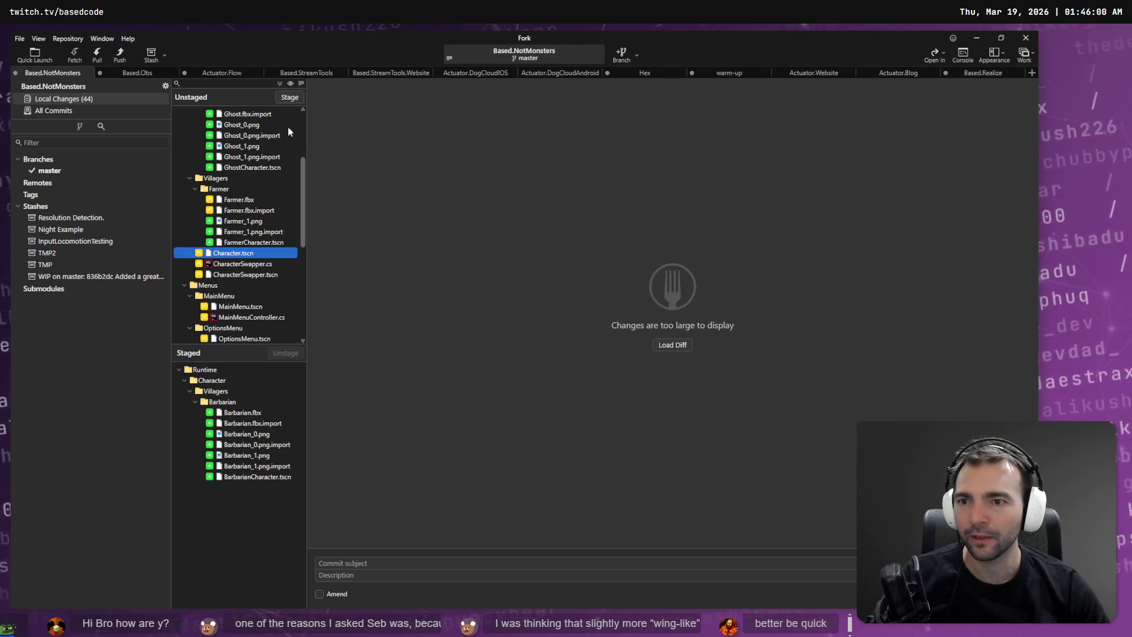
click(235, 188)
click(289, 98)
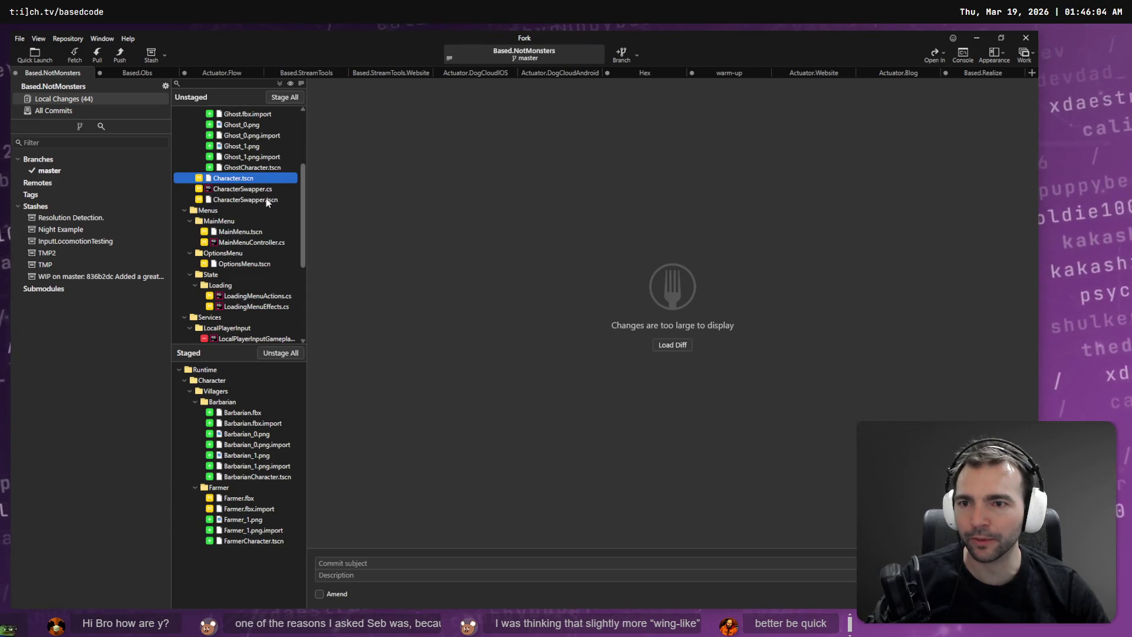
shift+click(267, 198)
click(290, 98)
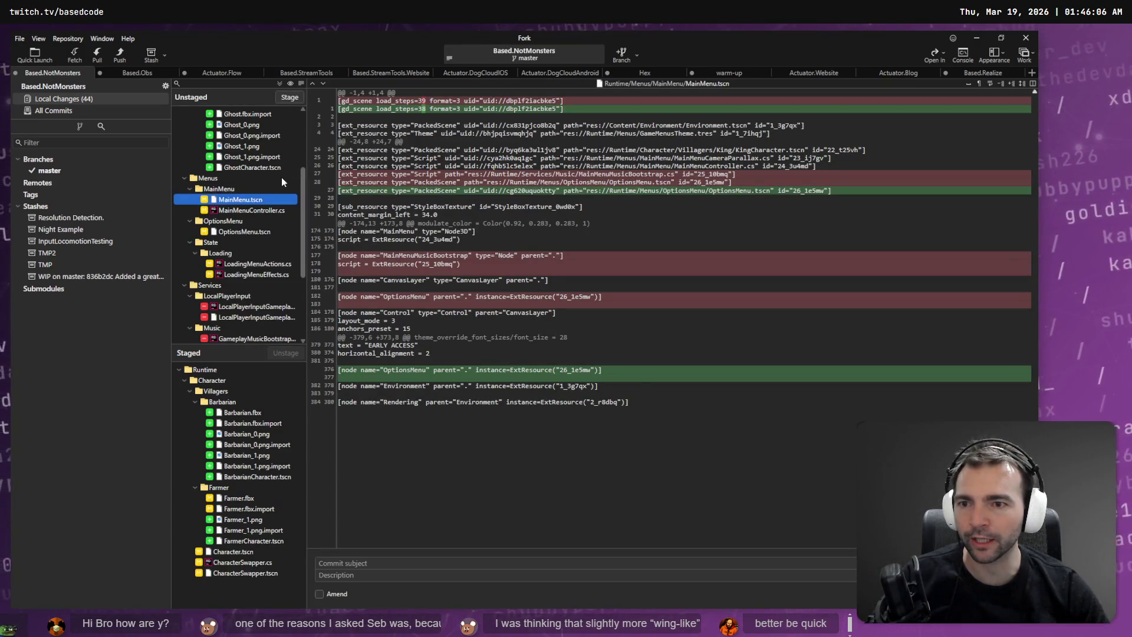
scroll(282, 182, up, 4)
click(231, 200)
click(289, 99)
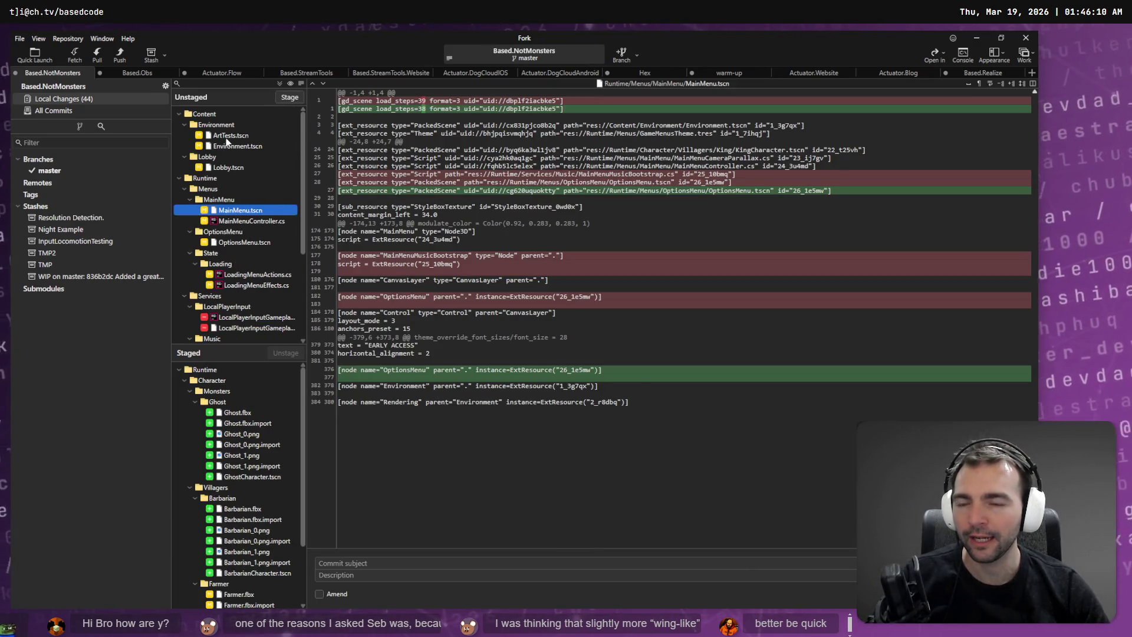
Step: Dictate the commit subject 'Added Barbarian Ghost and Farmer.' and capitalize Ghost
scroll(237, 148, down, 3)
scroll(237, 149, down, 2)
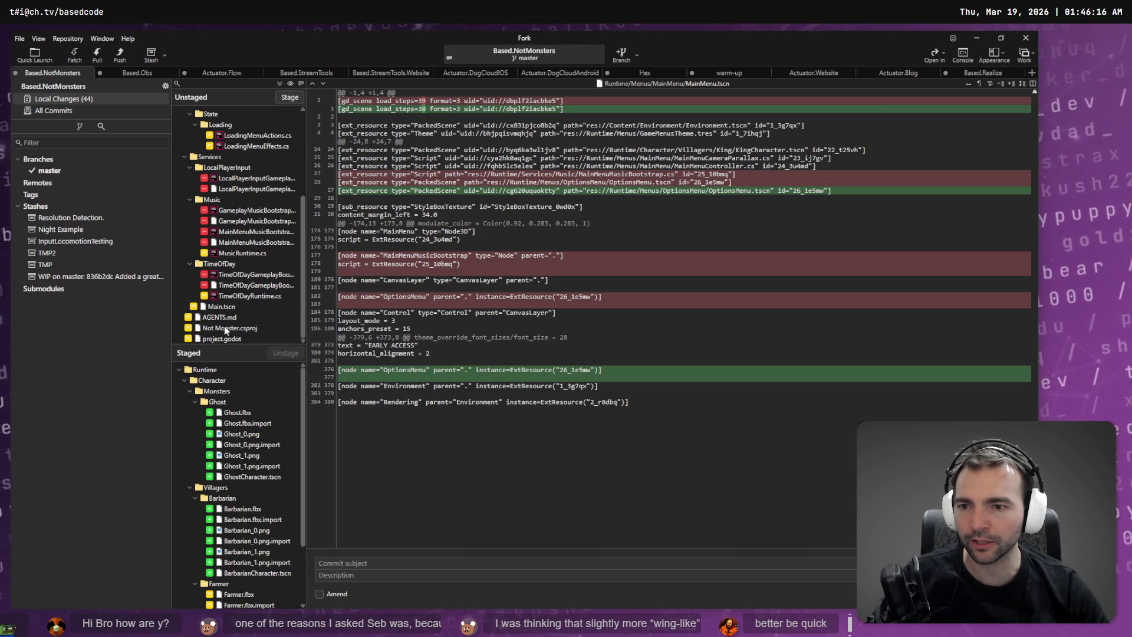
key(super+h)
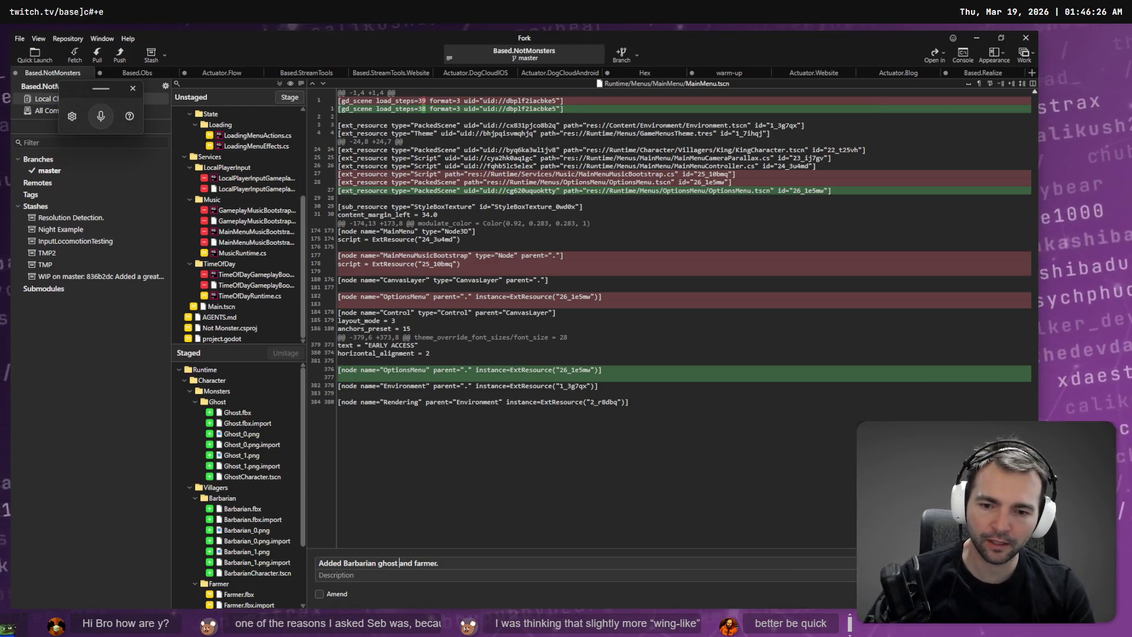
click(380, 562)
key(BackSpace)
text(G)
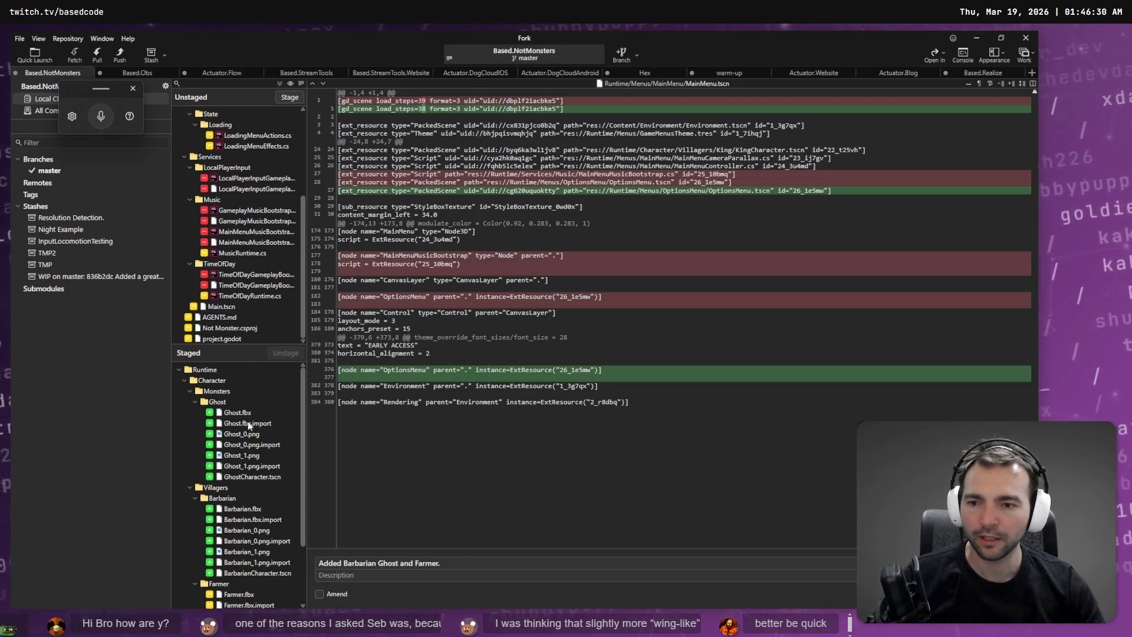
scroll(227, 490, down, 3)
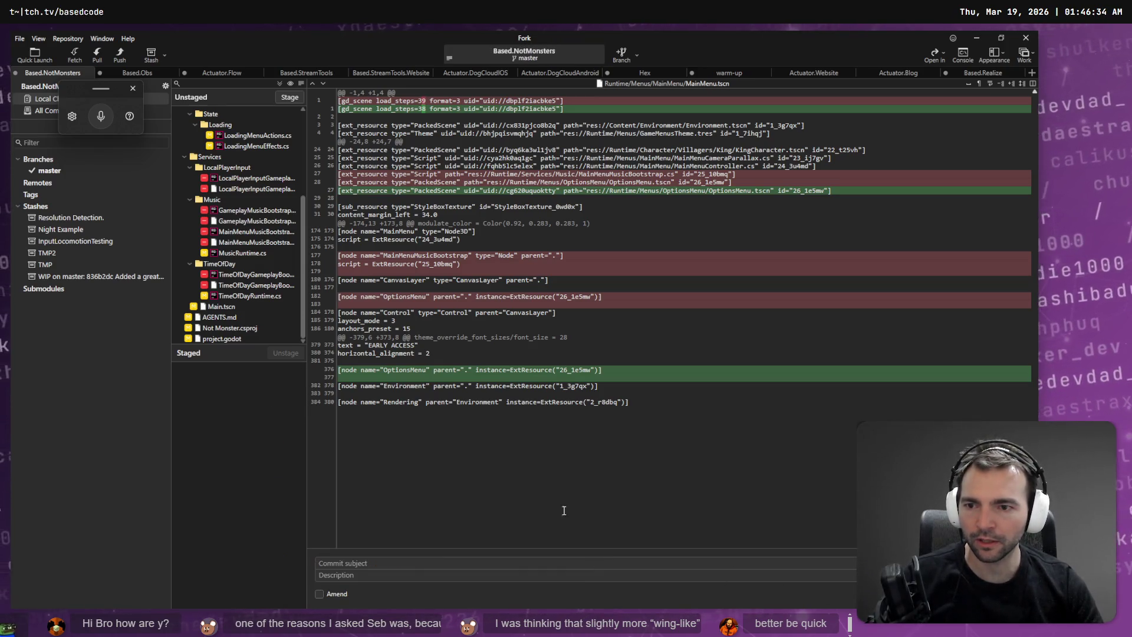
Step: Stage the Content folder and then all remaining unstaged changes
scroll(235, 300, up, 5)
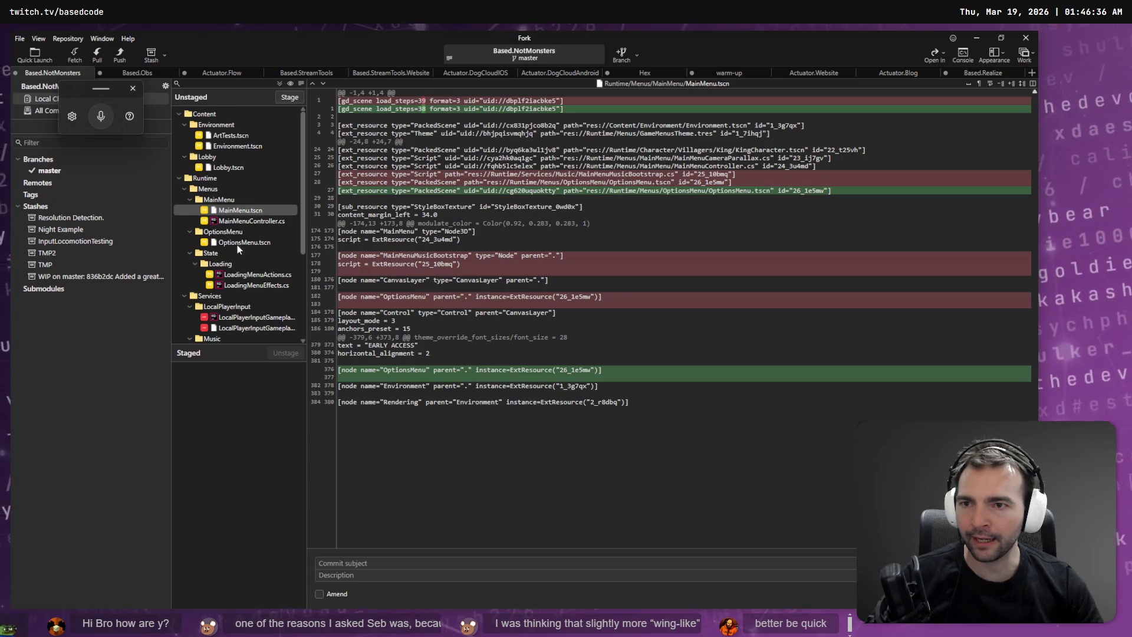
scroll(233, 135, down, 4)
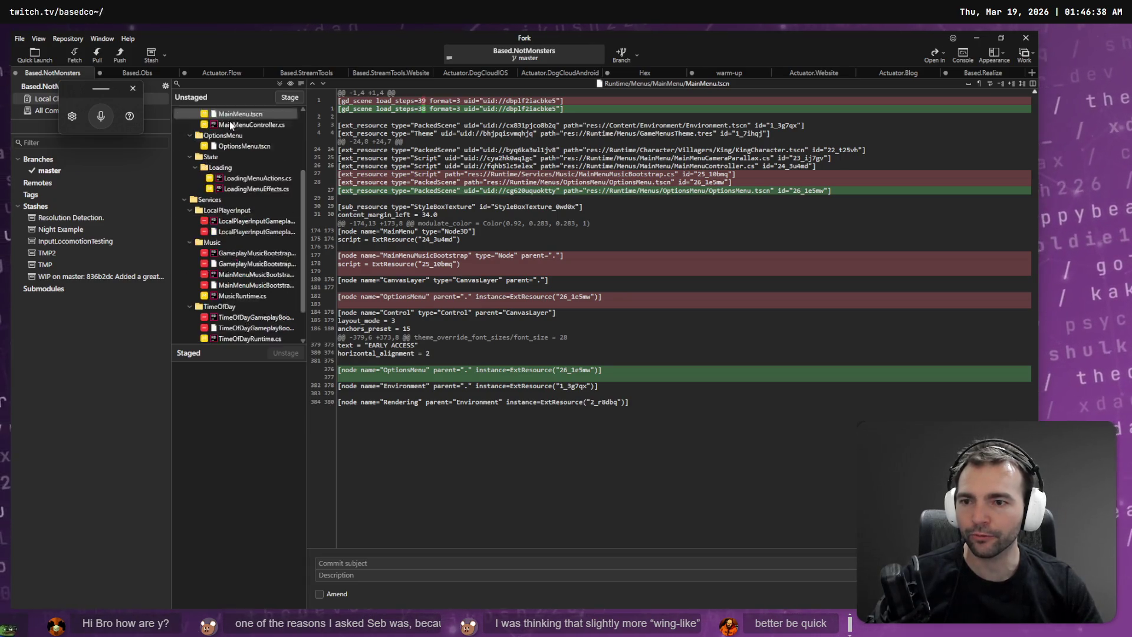
scroll(238, 160, up, 4)
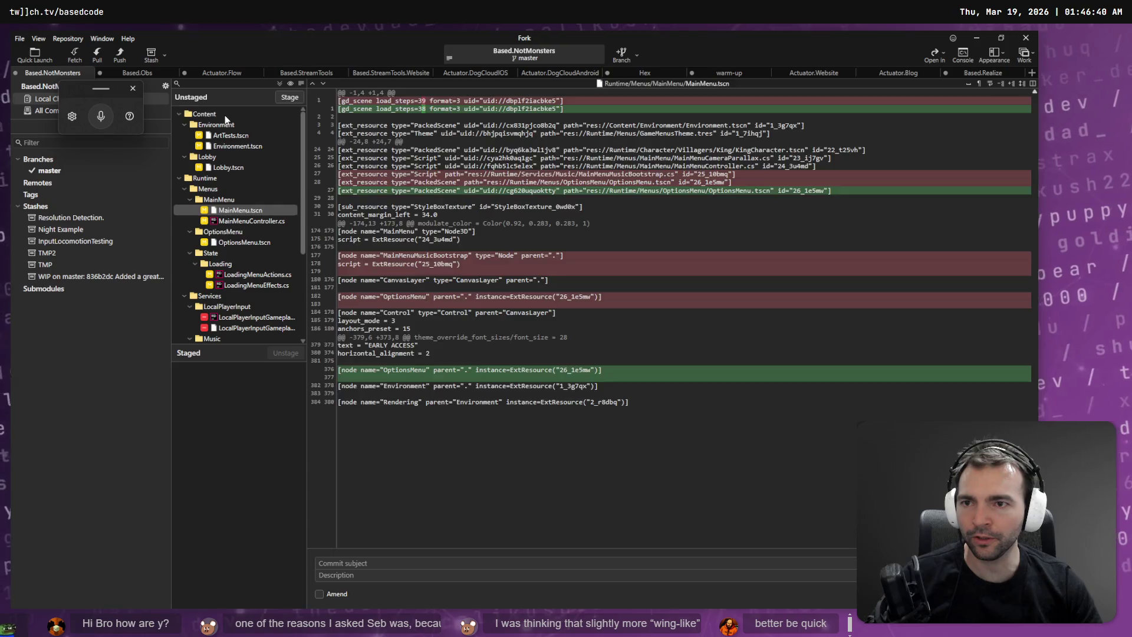
click(224, 115)
click(289, 97)
click(349, 564)
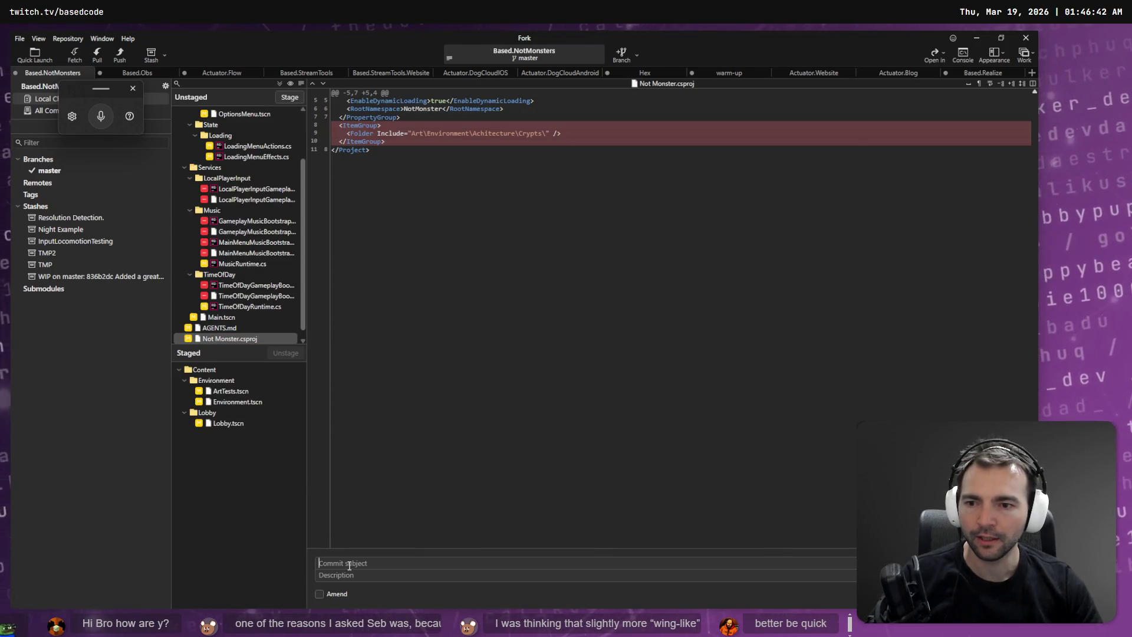
click(229, 159)
key(ctrl+a)
click(290, 97)
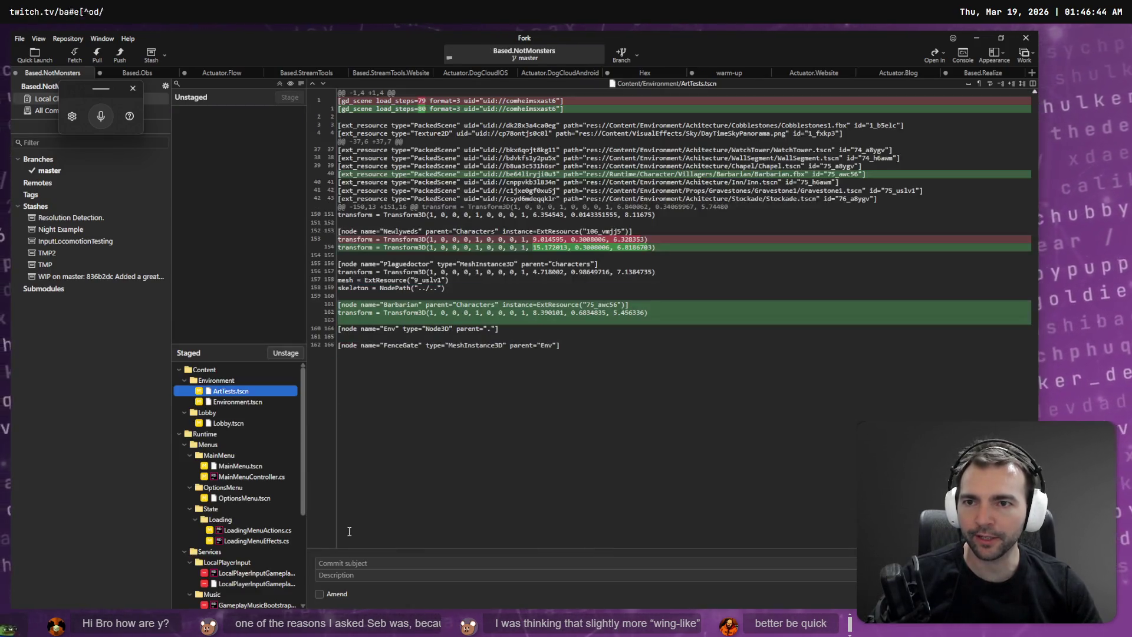
Step: Dictate 'refactored out bootstrap classes' as the subject and review the AGENTS.md, csproj and project.godot diffs
click(339, 563)
key(super+h)
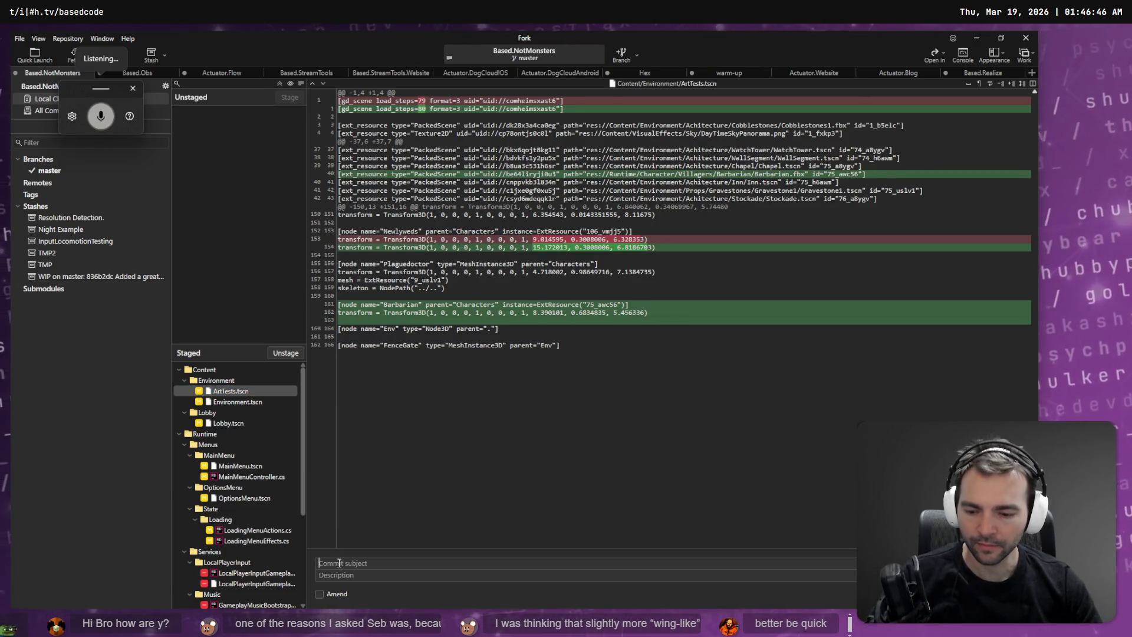
text(refactored out)
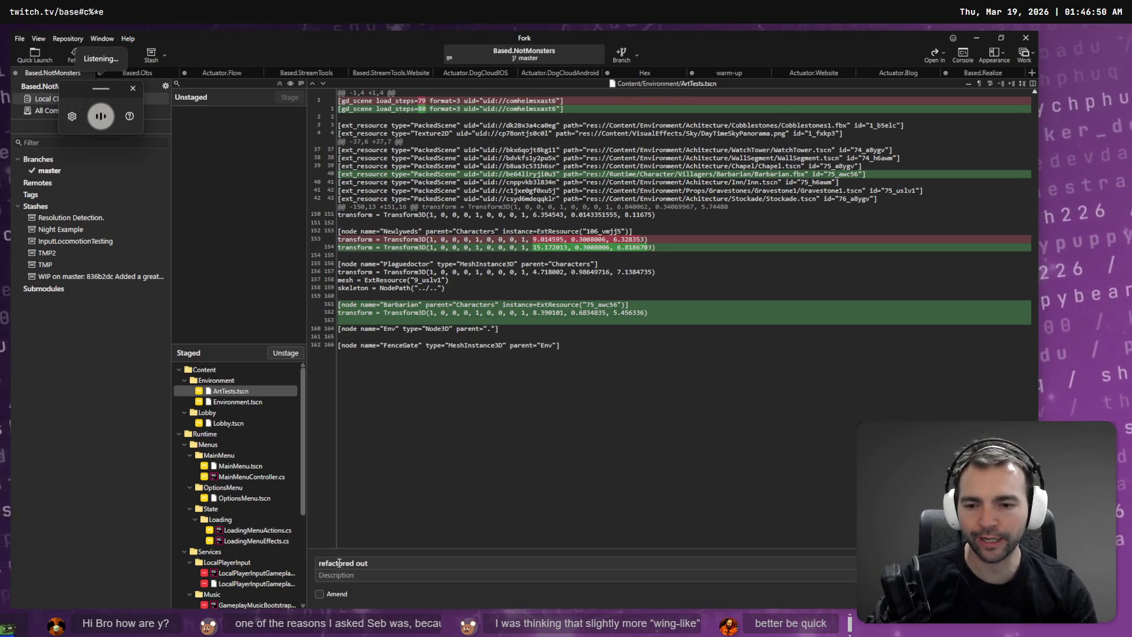
text( bootstrap)
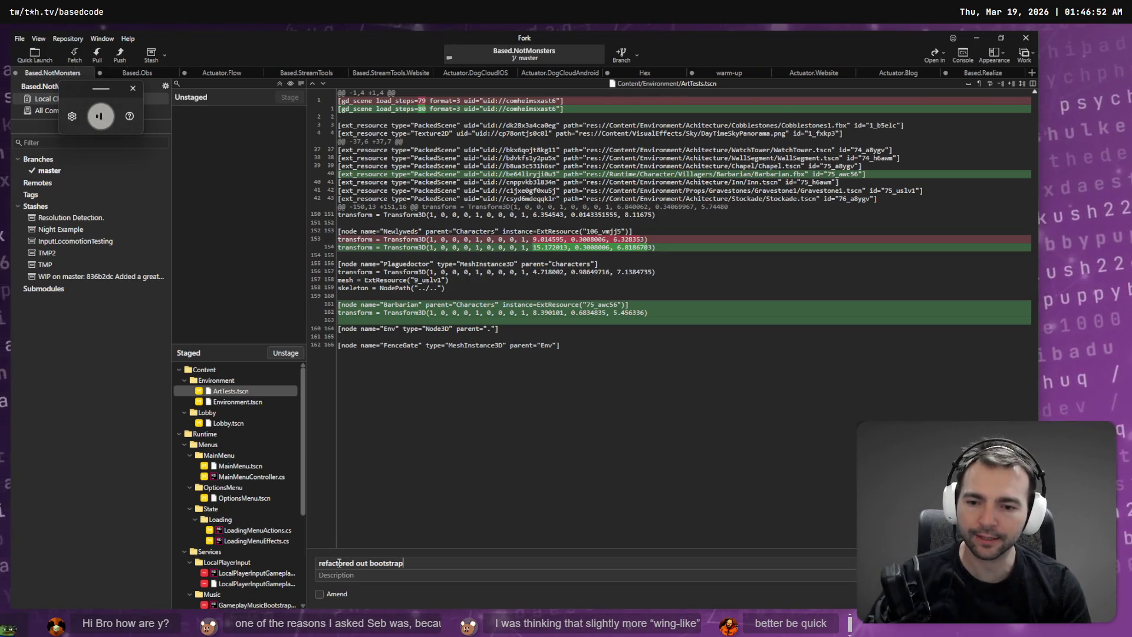
text( classes.)
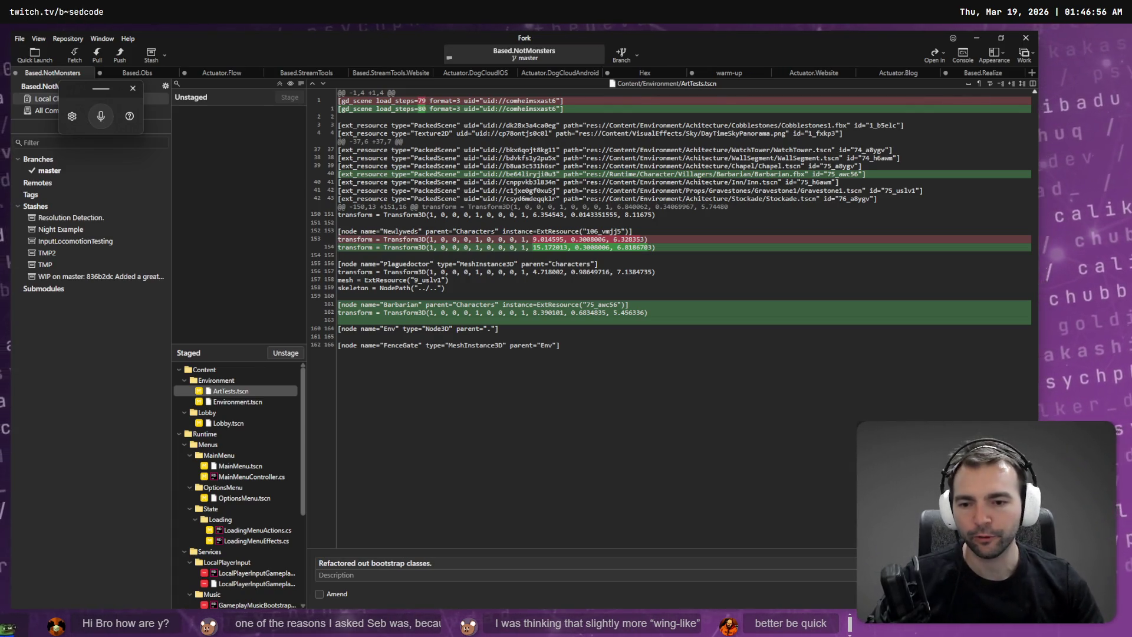
scroll(276, 482, down, 5)
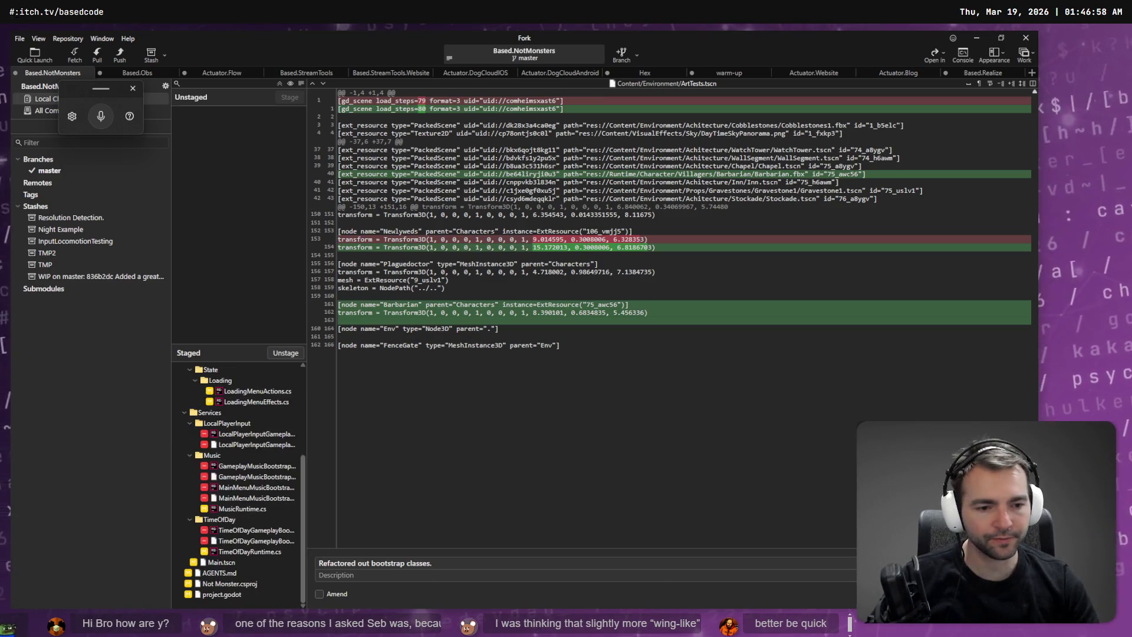
click(246, 571)
click(240, 583)
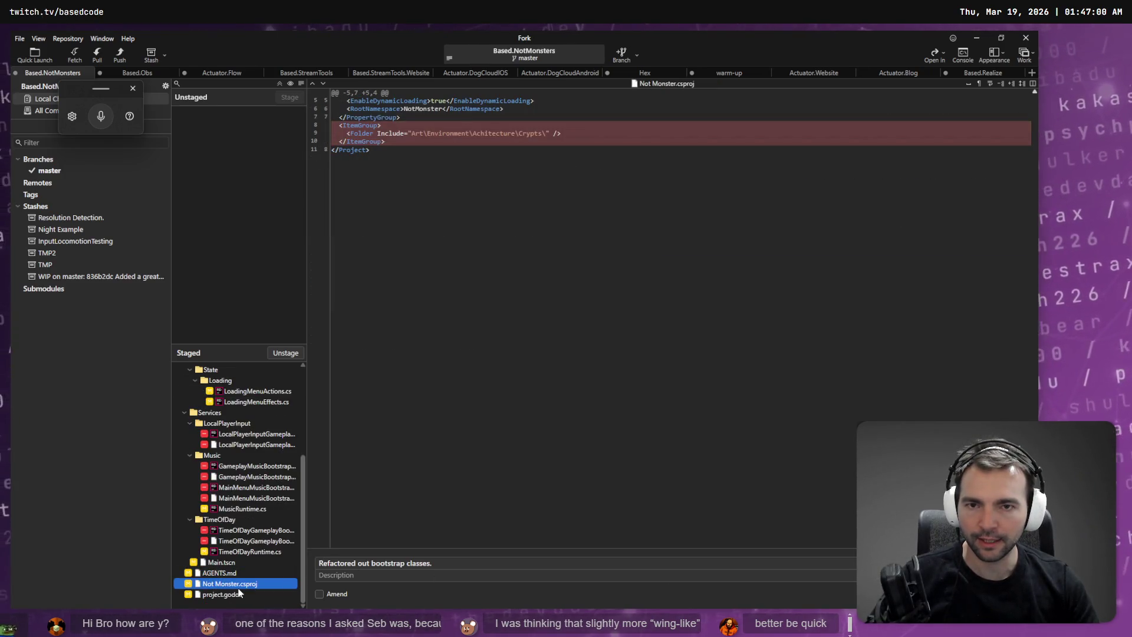
click(239, 594)
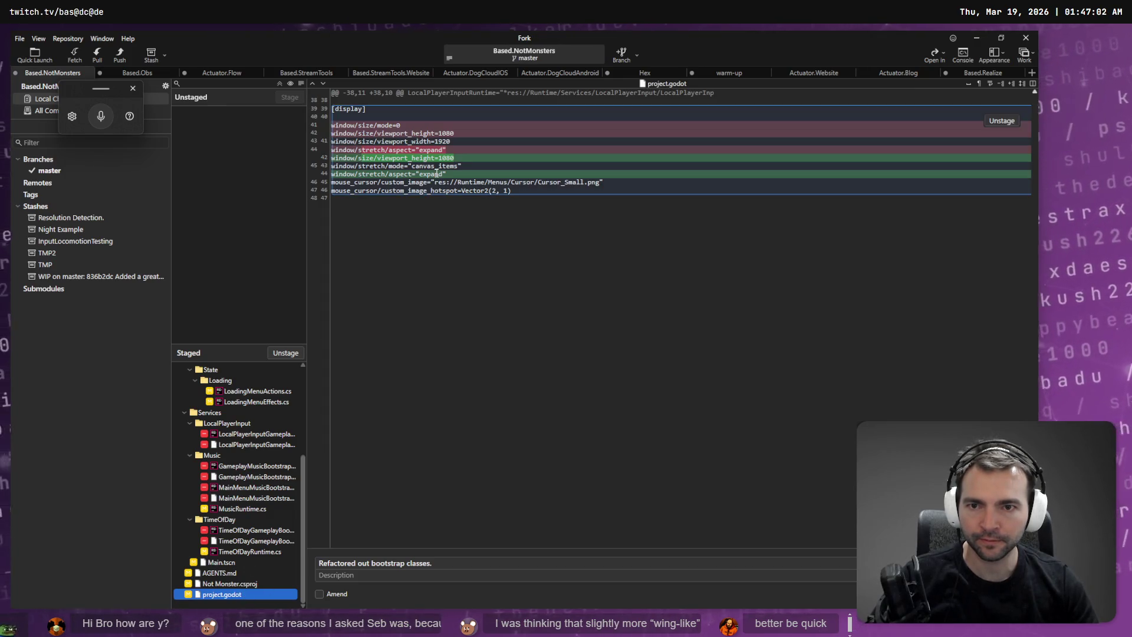
Step: Unstage LoadingMenuActions.cs, LoadingMenuEffects.cs and OptionsMenu.tscn after checking their diffs
scroll(269, 571, up, 1)
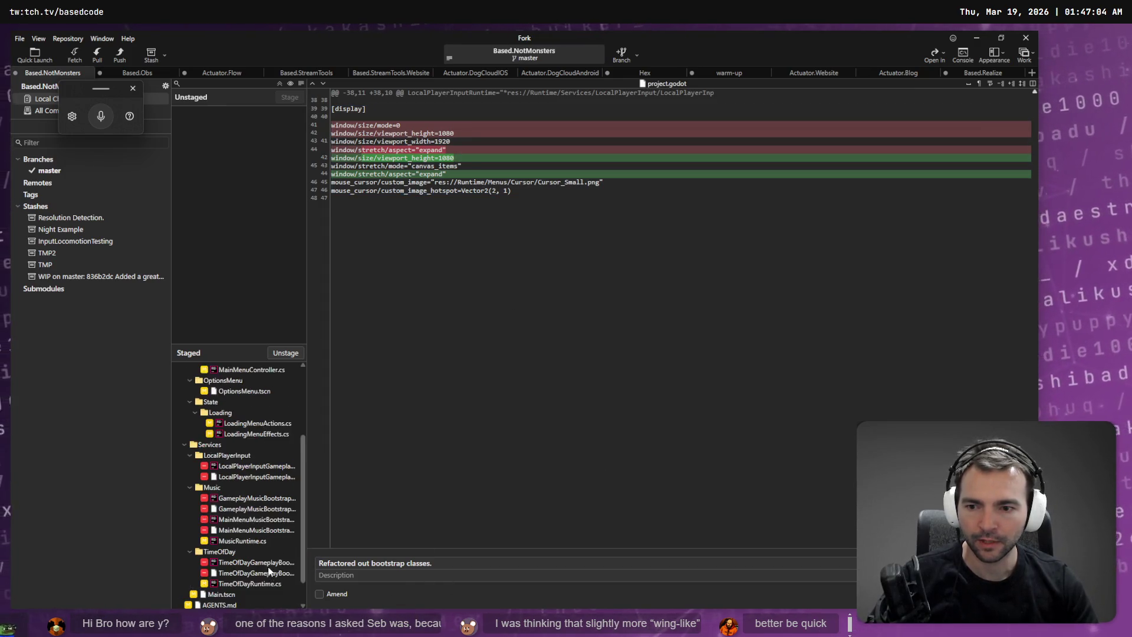
scroll(265, 560, up, 3)
click(252, 530)
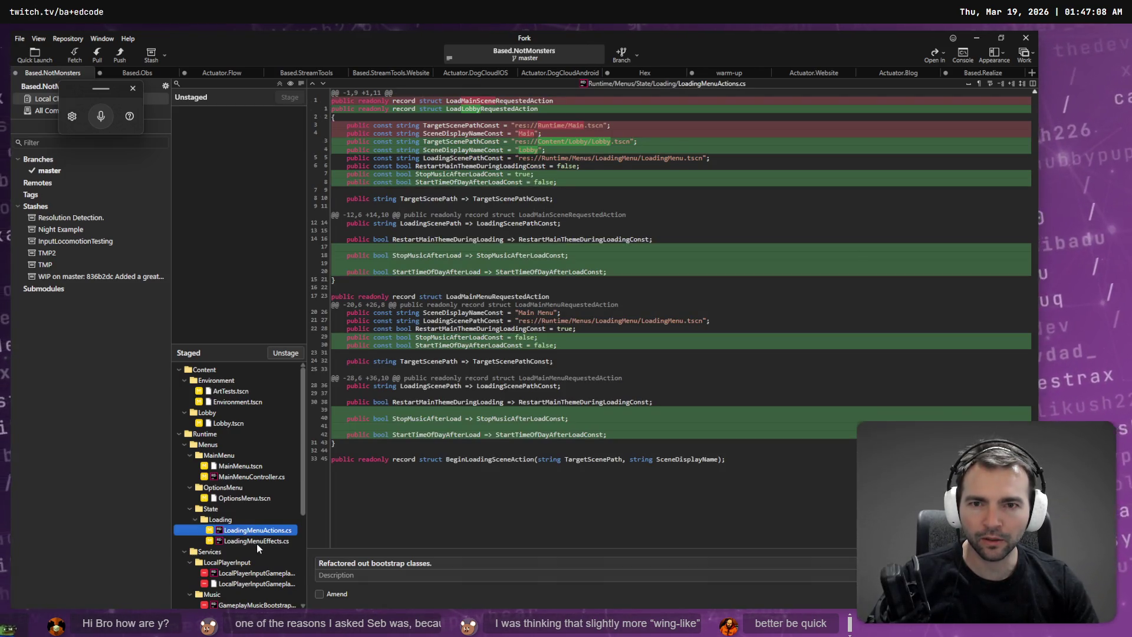
click(257, 545)
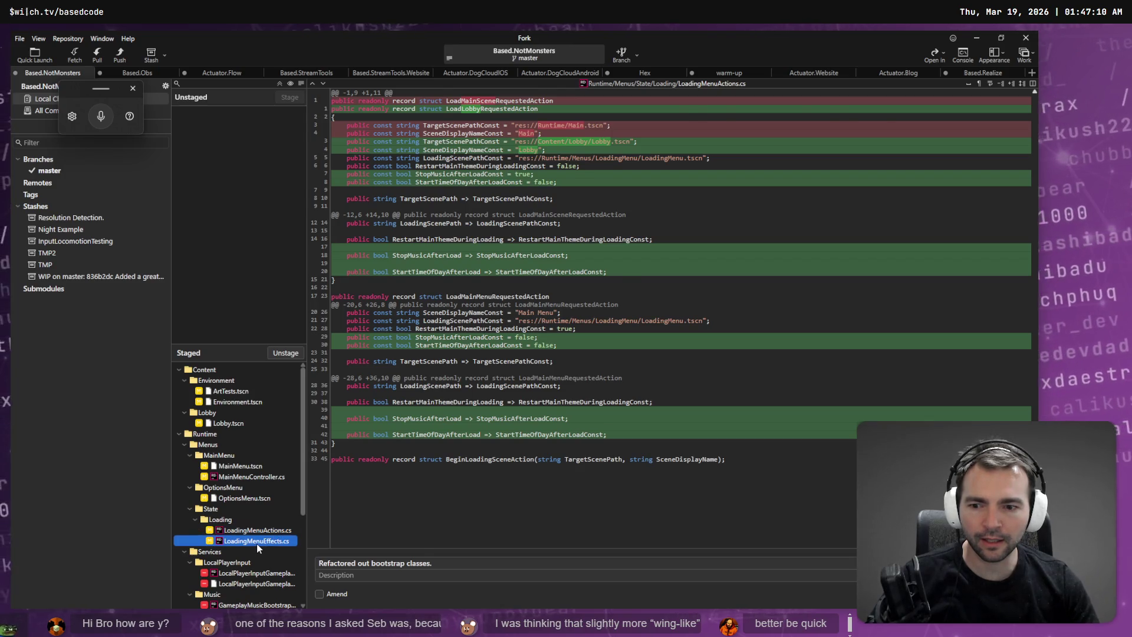
click(261, 534)
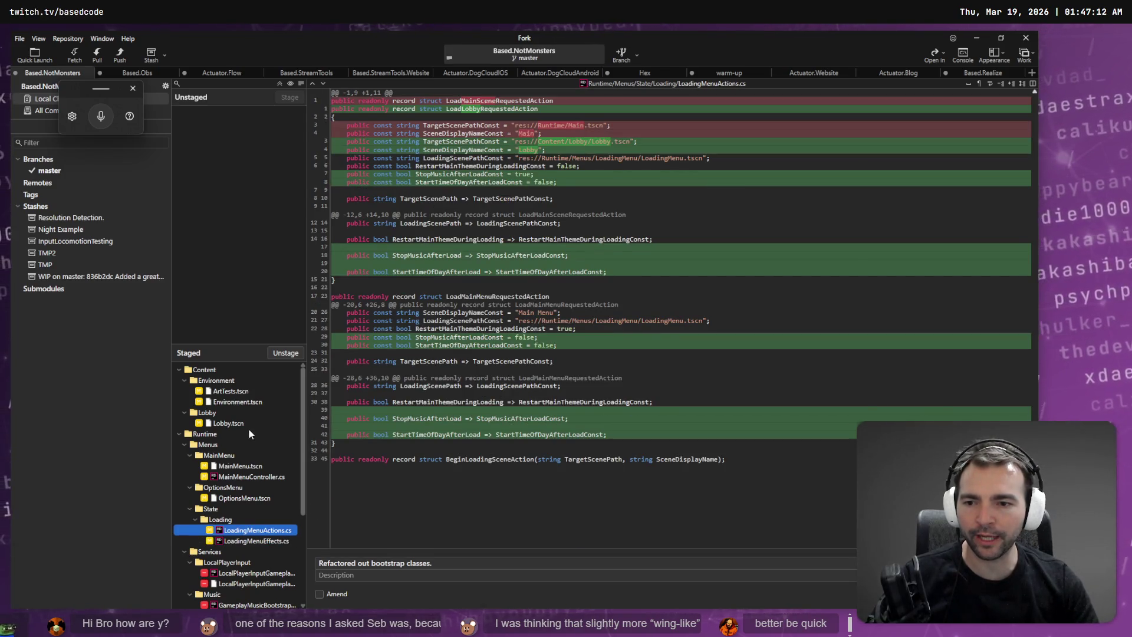
key(space)
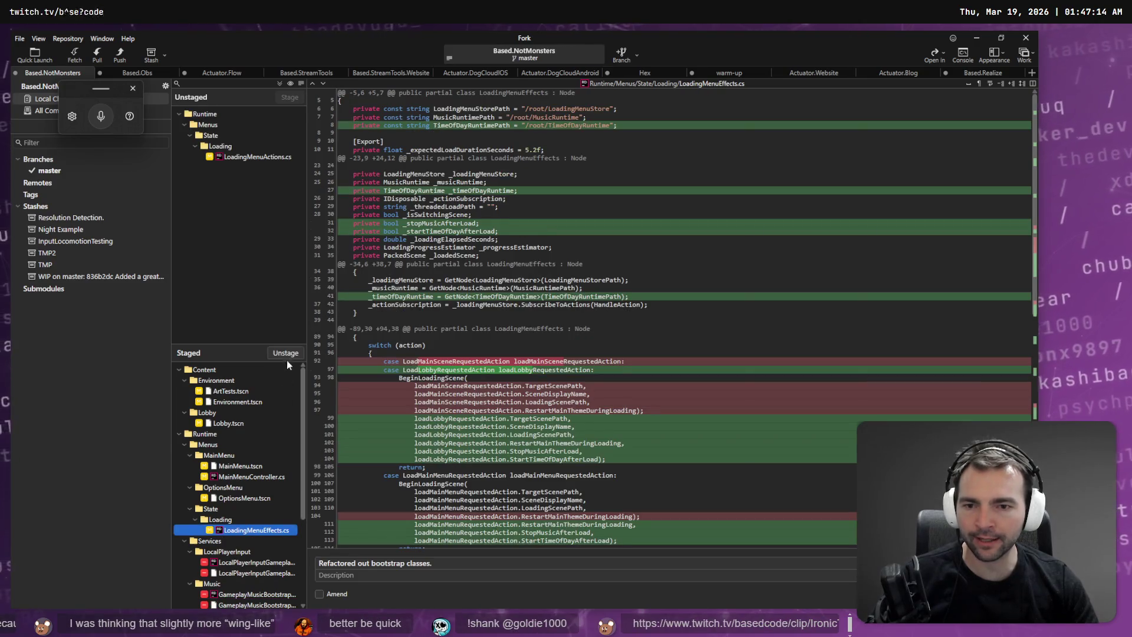
click(287, 355)
click(275, 497)
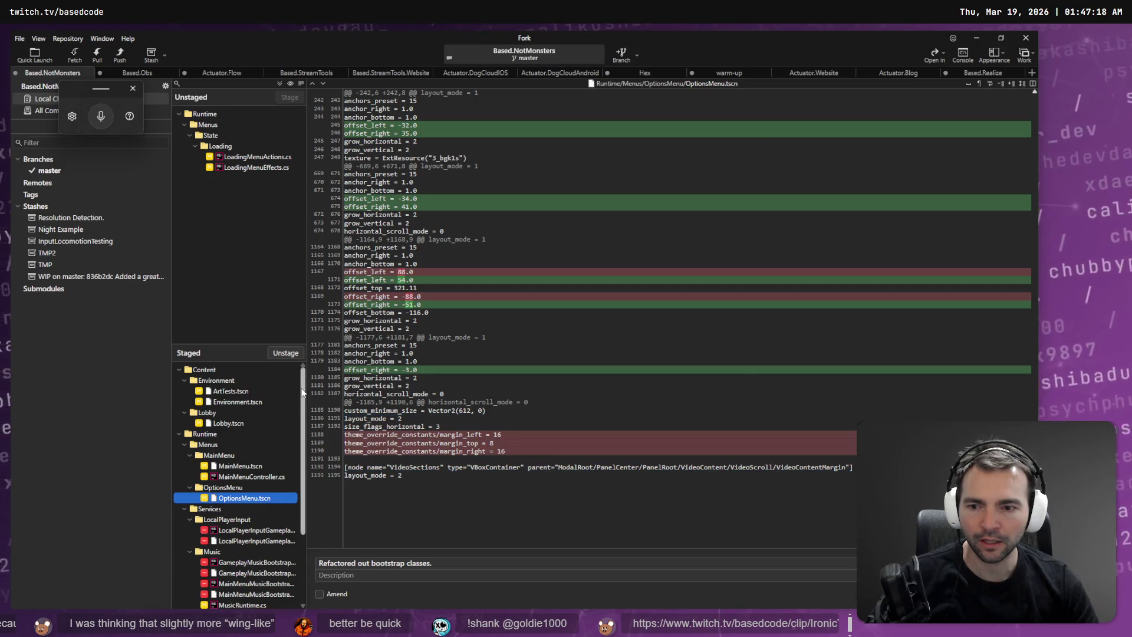
click(288, 352)
Step: Re-stage the Runtime files and commit as 'Refactored out bootstrap classes, added lobby.'
scroll(294, 443, down, 3)
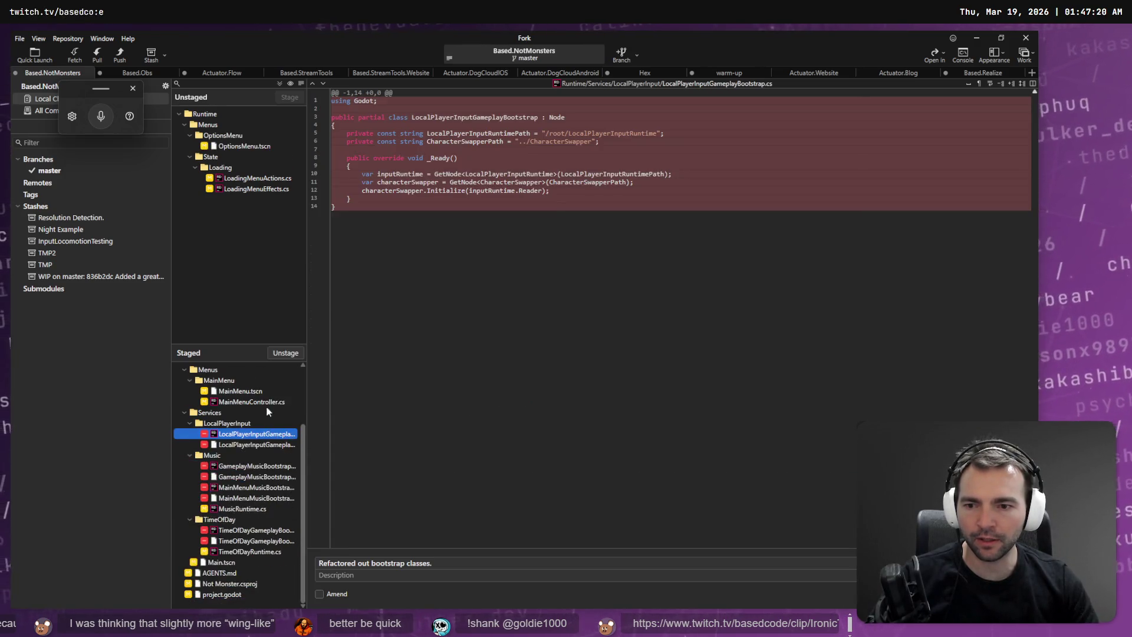
drag(256, 189, 283, 115)
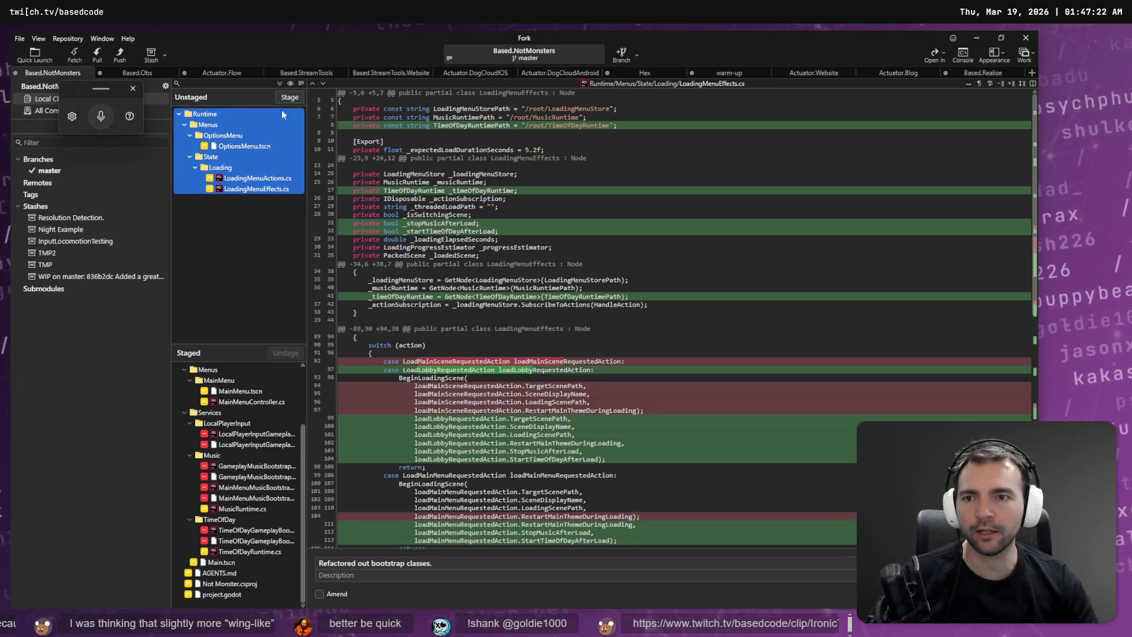
click(289, 96)
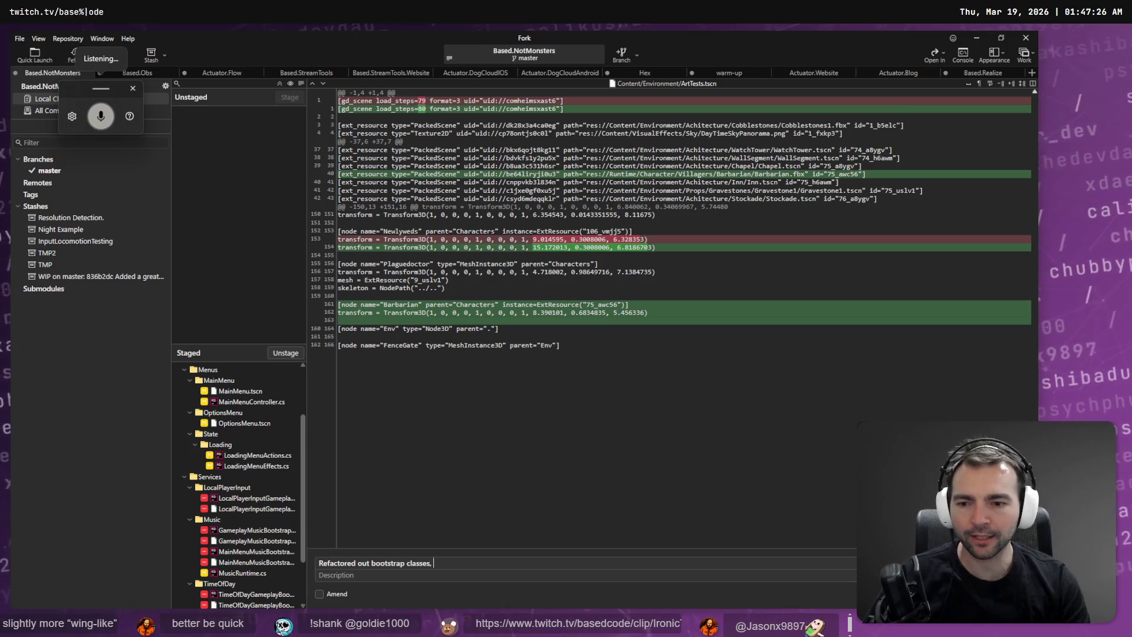
text(, added lobby.)
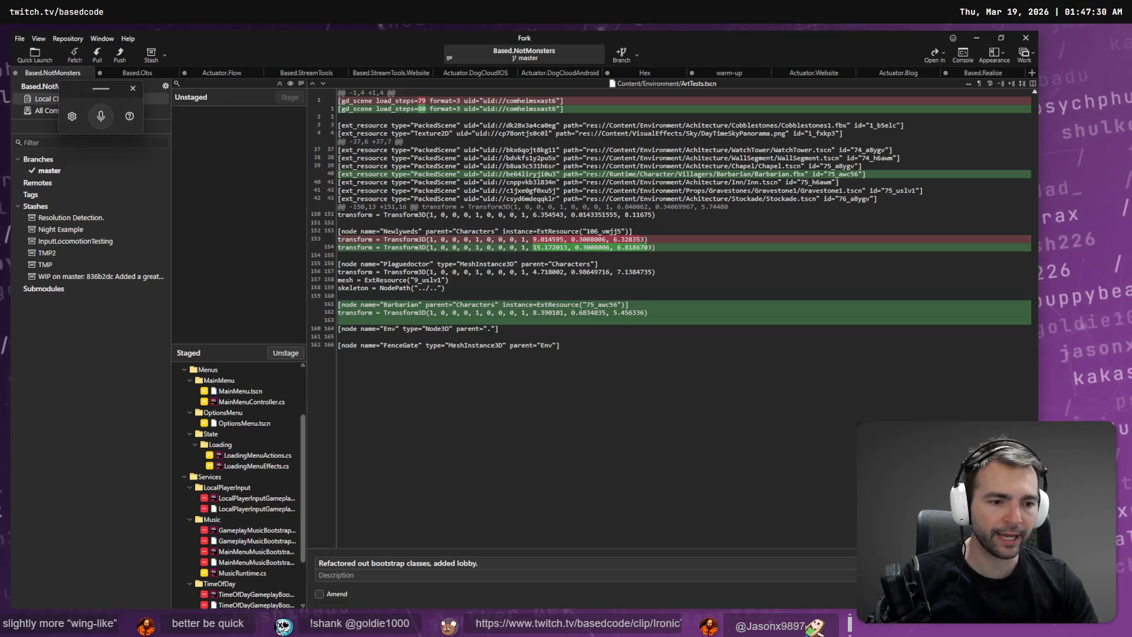
key(ctrl+Return)
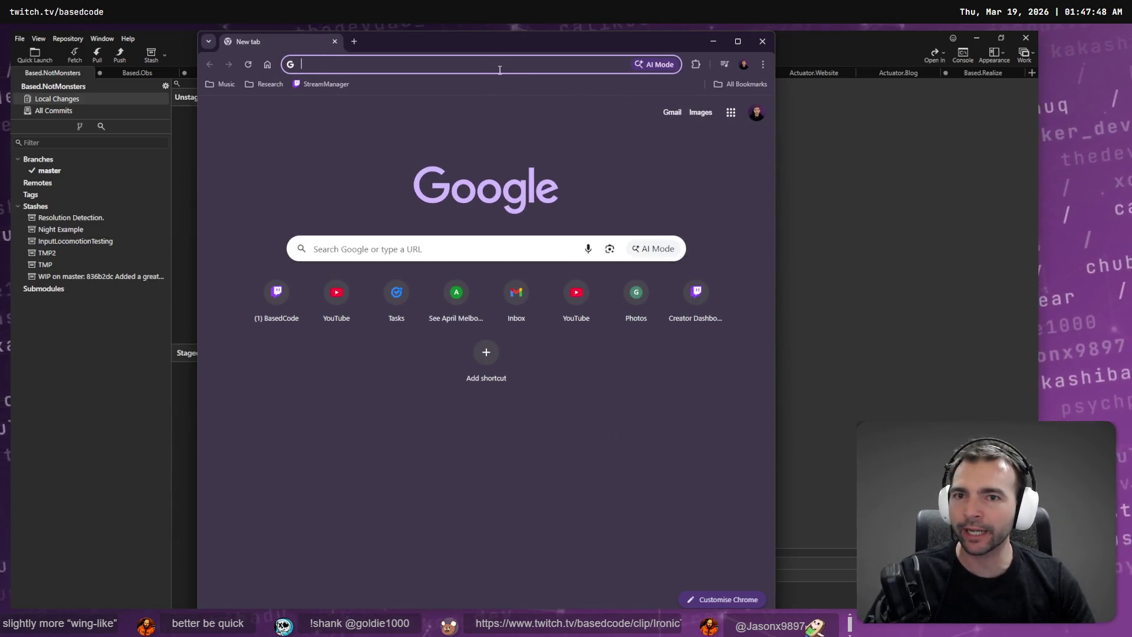
Step: Maximize Chrome and load the fellow streamer's channel page on twitch.tv
double_click(475, 41)
text(/)
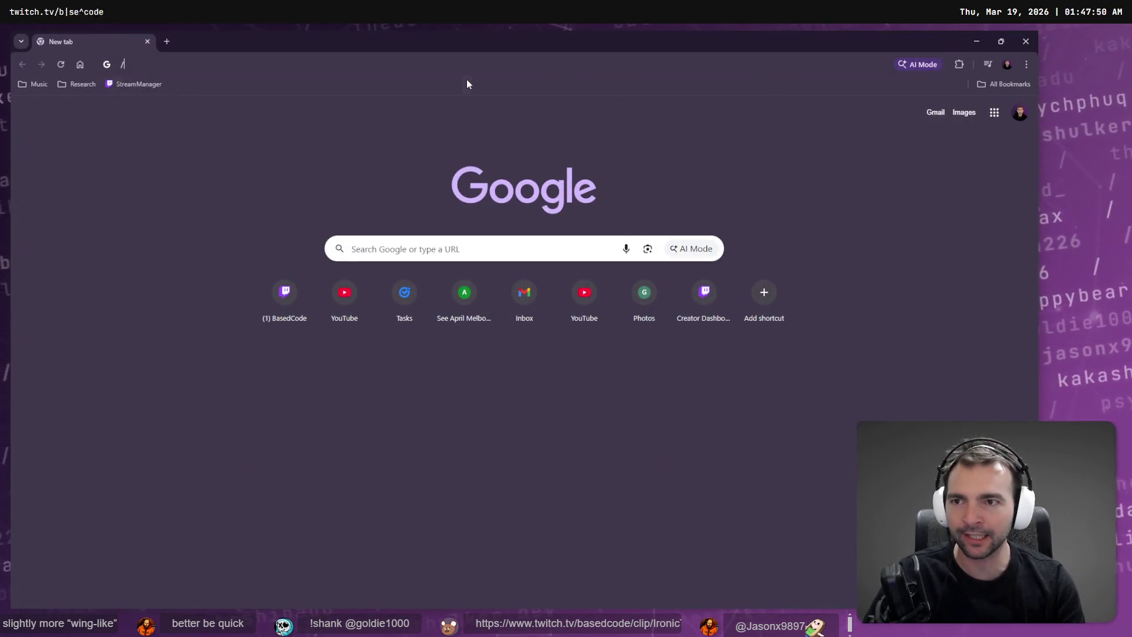
key(BackSpace)
text(twi)
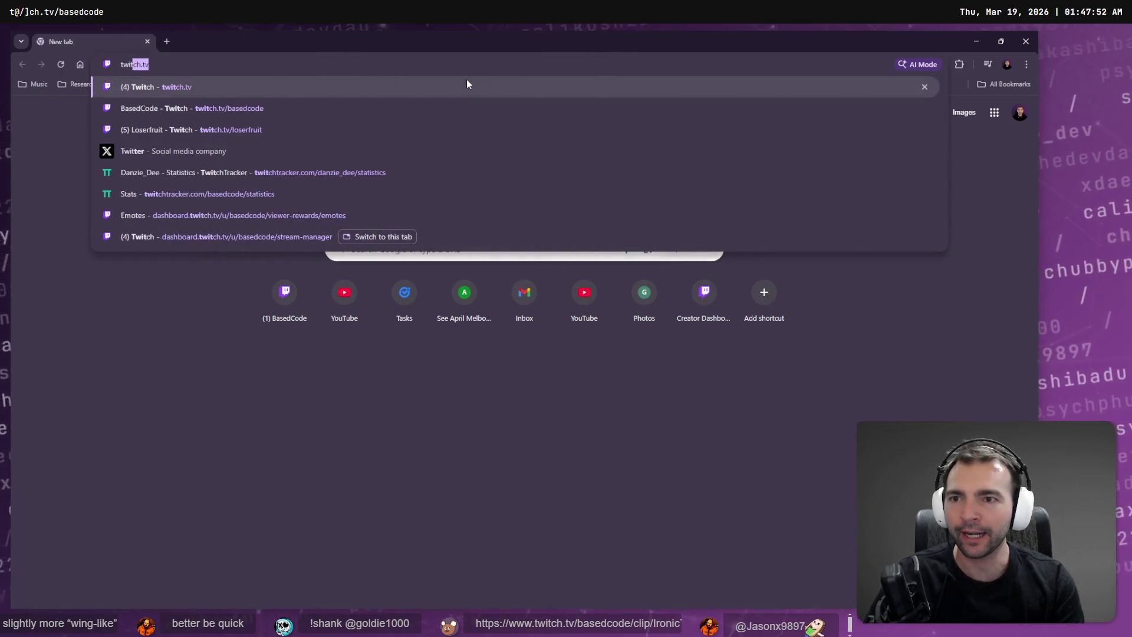
key(Down)
key(ctrl+BackSpace)
text(deve)
key(Return)
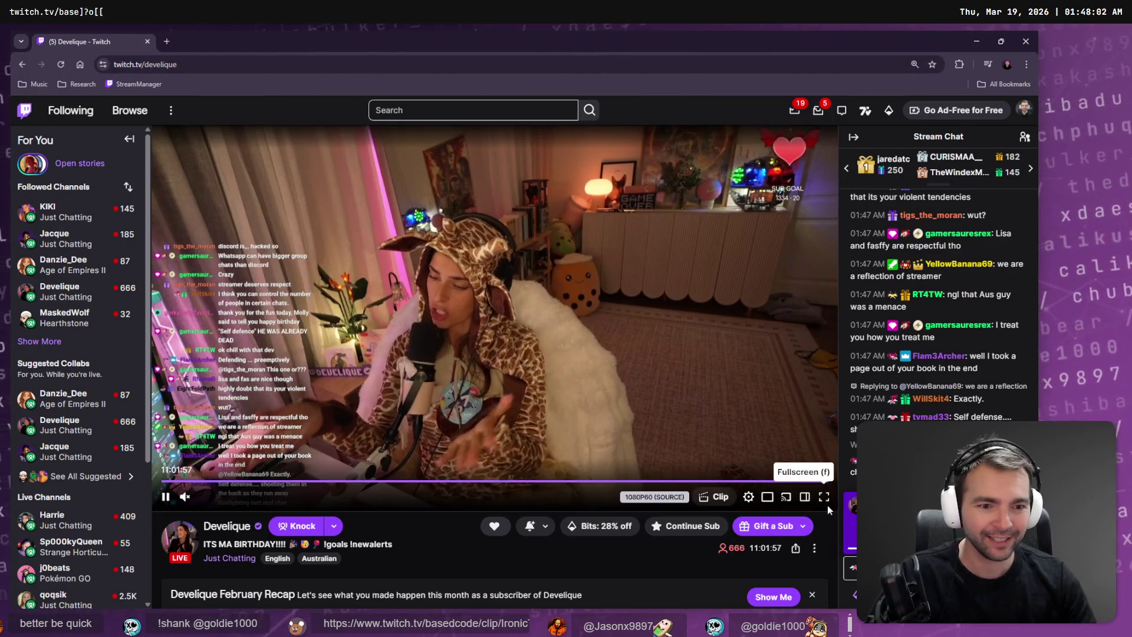
Step: Watch the live stream full screen, leaving it briefly to unmute the audio
click(824, 500)
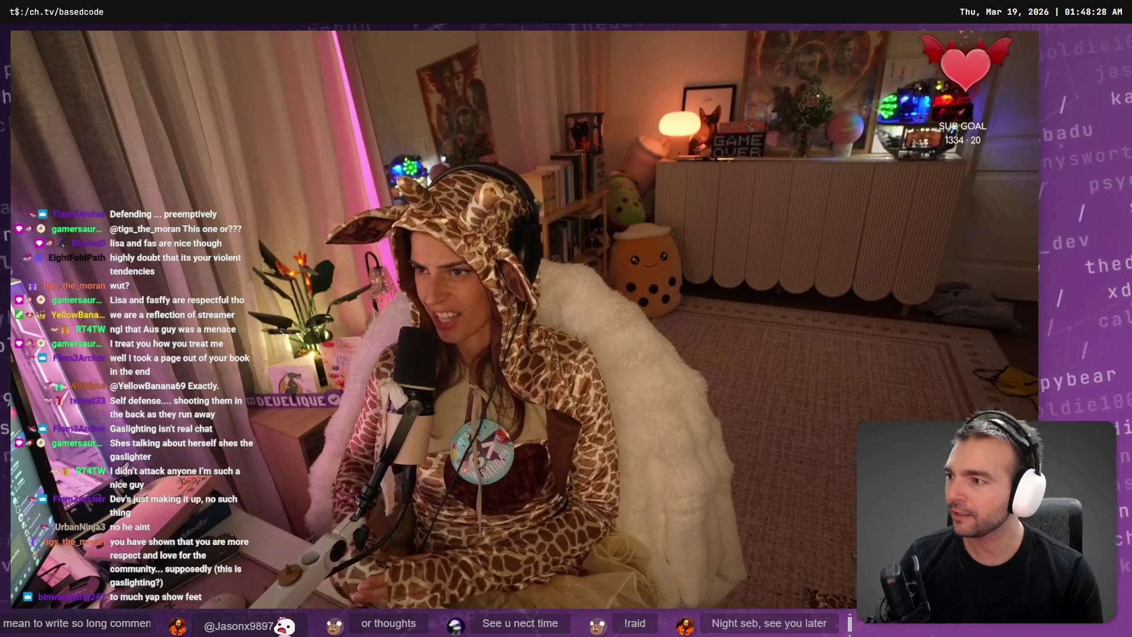
mouse_move(921, 90)
key(Escape)
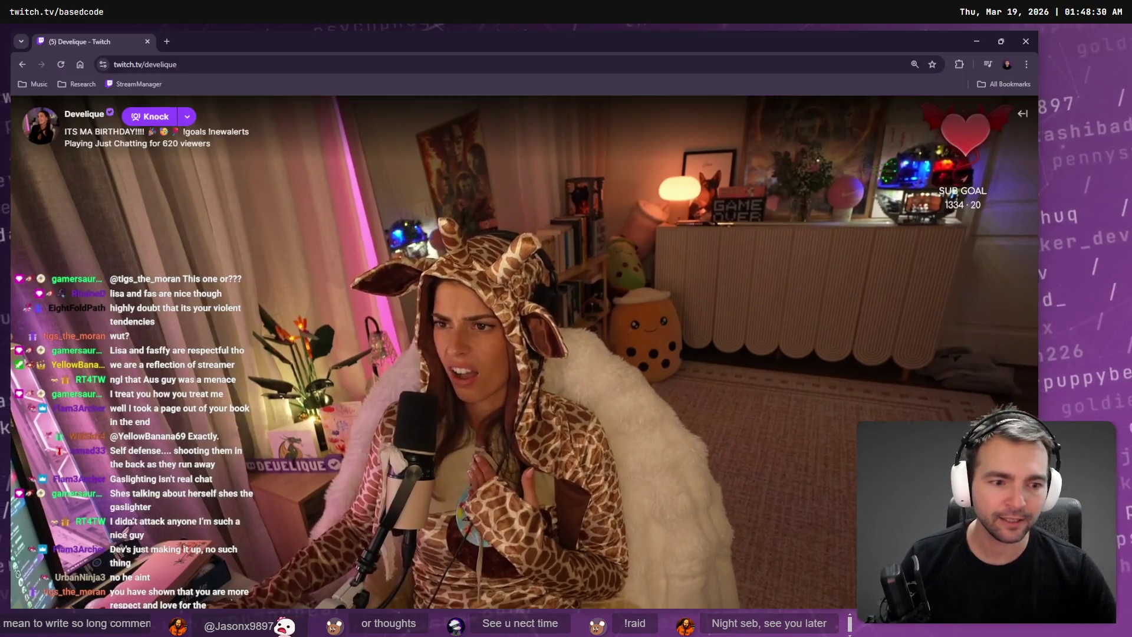
click(168, 66)
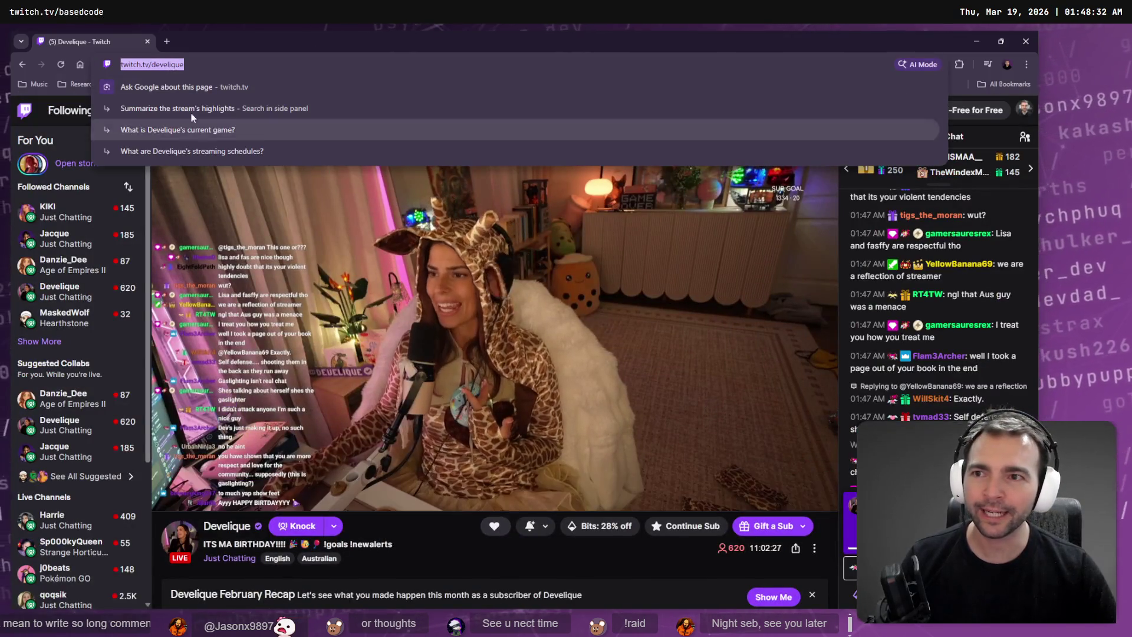
click(201, 65)
double_click(210, 64)
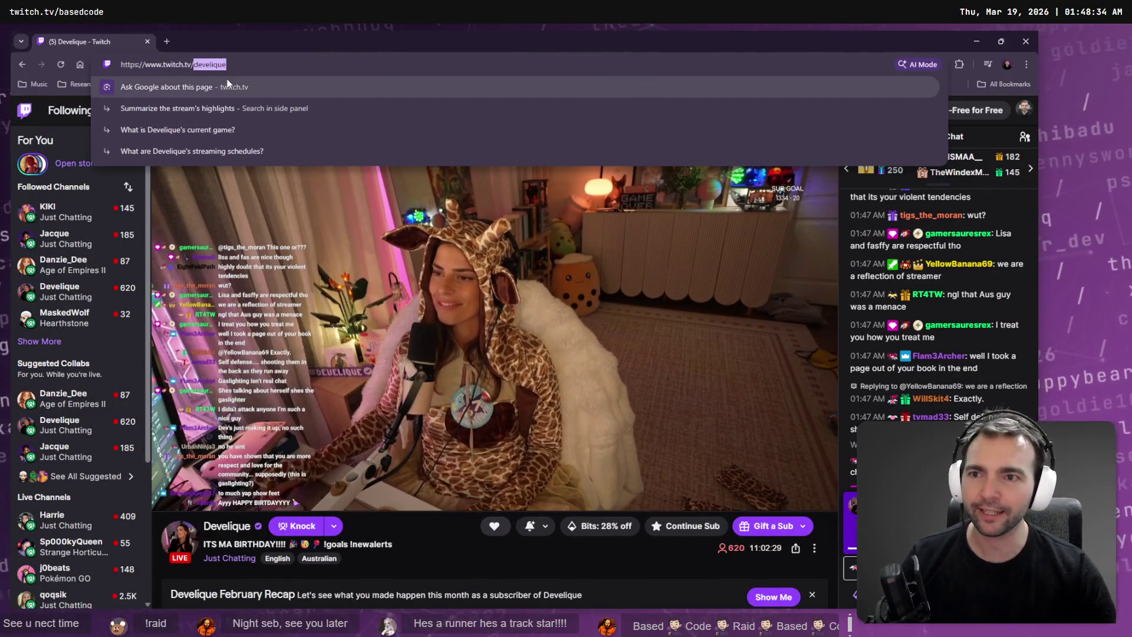
key(Escape)
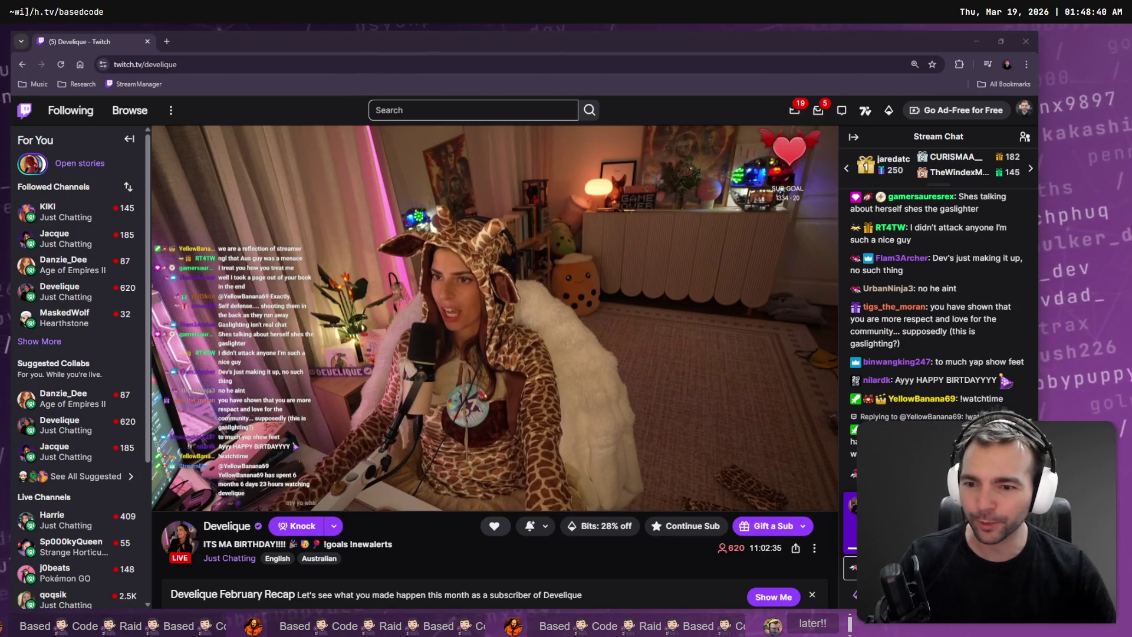
click(185, 497)
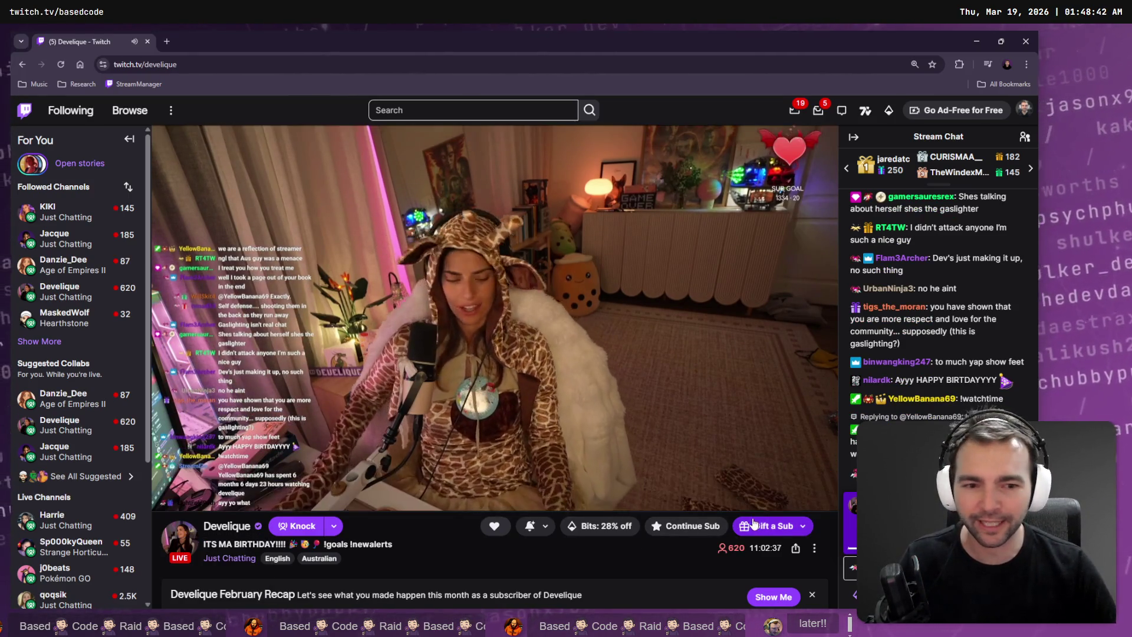
click(823, 497)
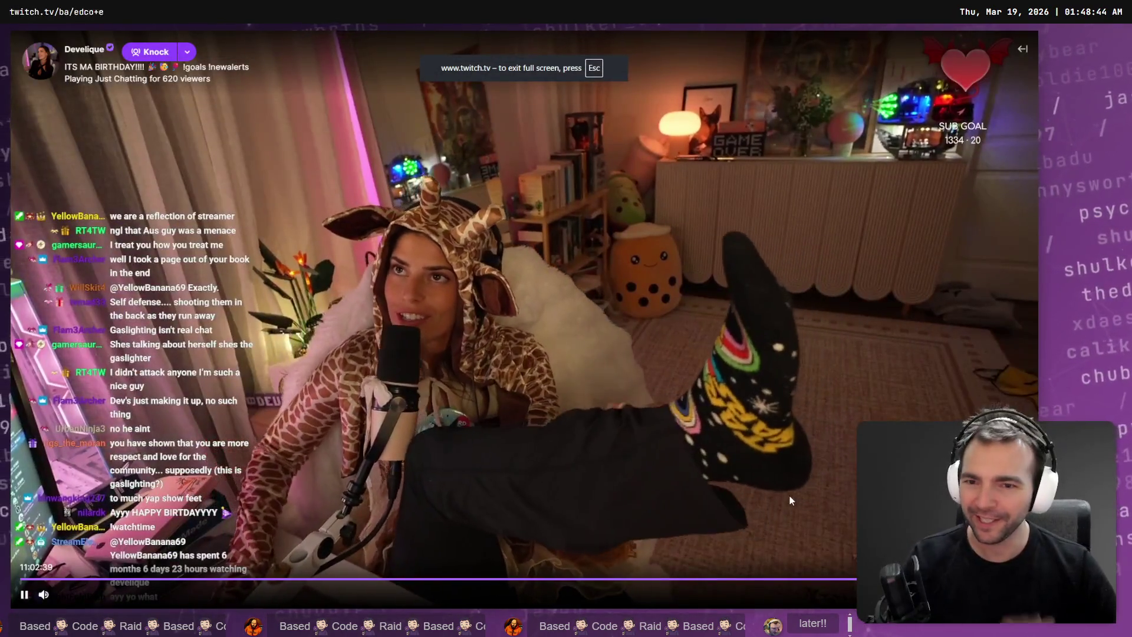